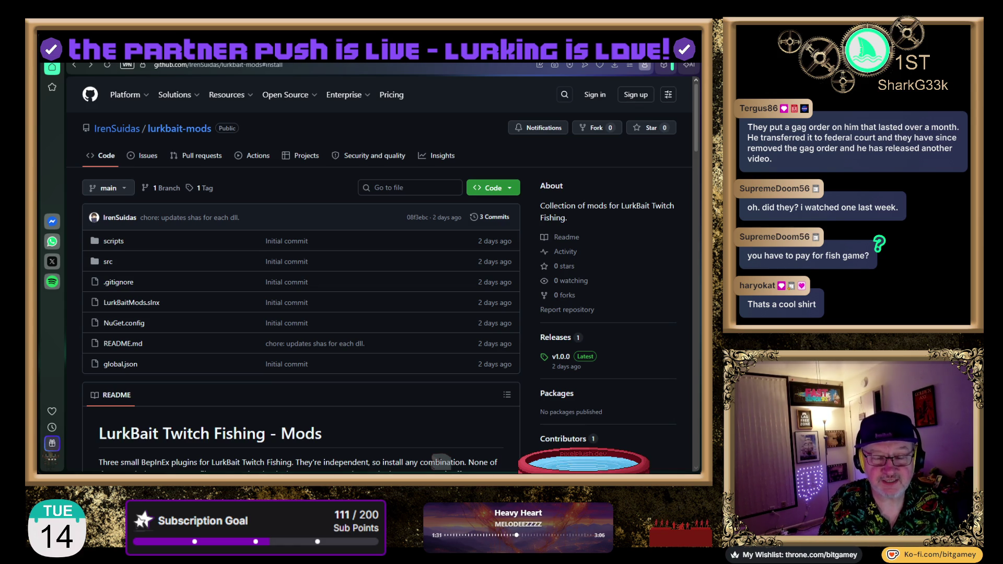
Step: Open a new browser tab on the start page
{"action": "key", "text": "ctrl+t"}
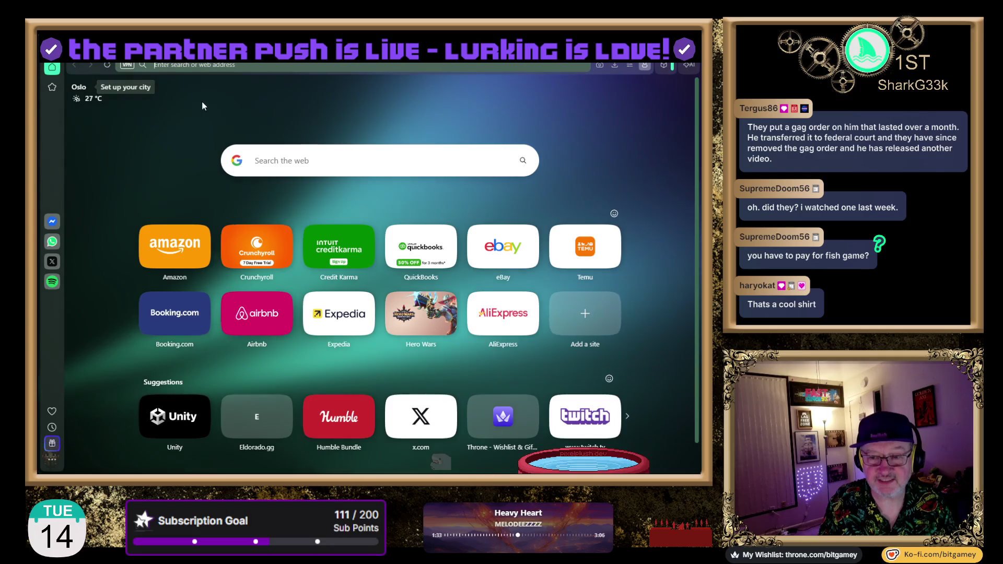
Step: Search the web for 'lurkbait steam' and open the LurkBait Twitch Fishing Steam store result
{"action": "type", "text": "lu"}
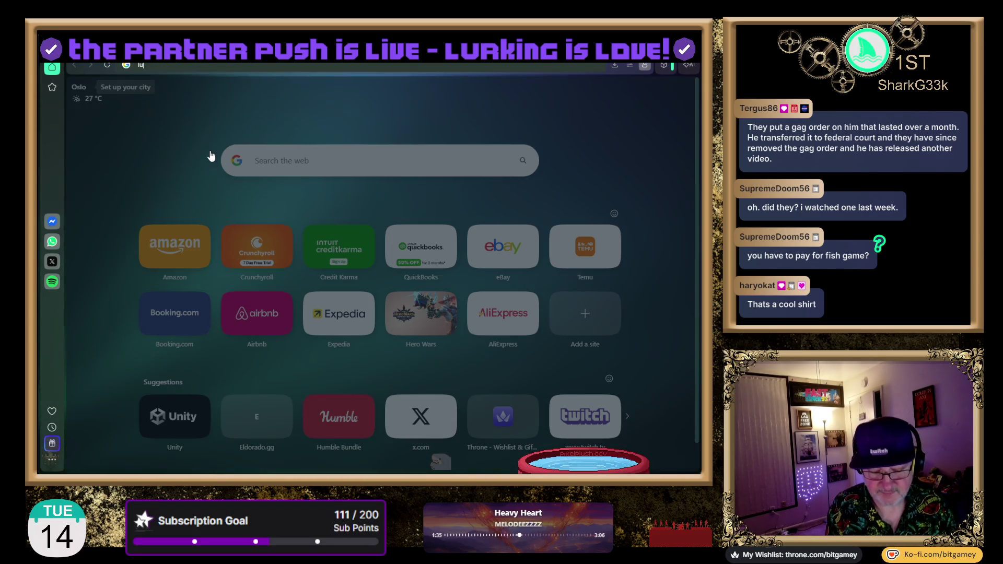
{"action": "type", "text": "rk"}
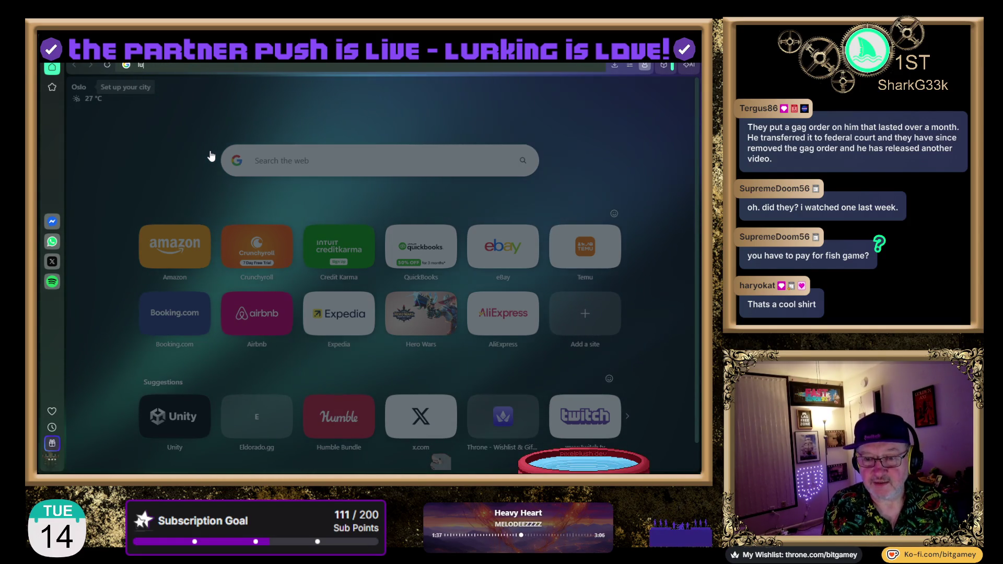
{"action": "type", "text": "bait steam"}
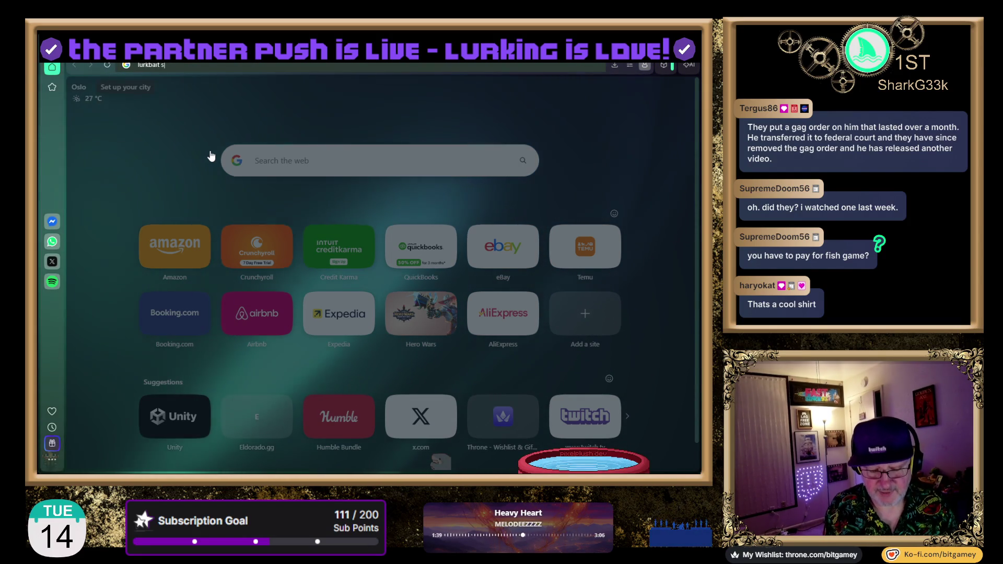
{"action": "key", "text": "Return"}
{"action": "left_click", "coordinate": [175, 228]}
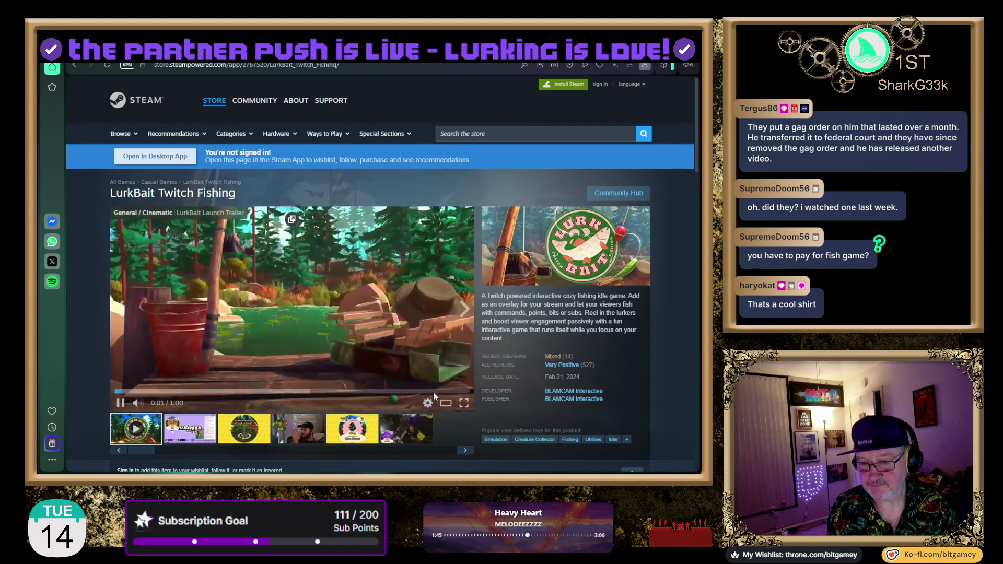
Step: Pause the LurkBait trailer and view the third, fourth and sixth media clips
{"action": "left_click", "coordinate": [120, 403]}
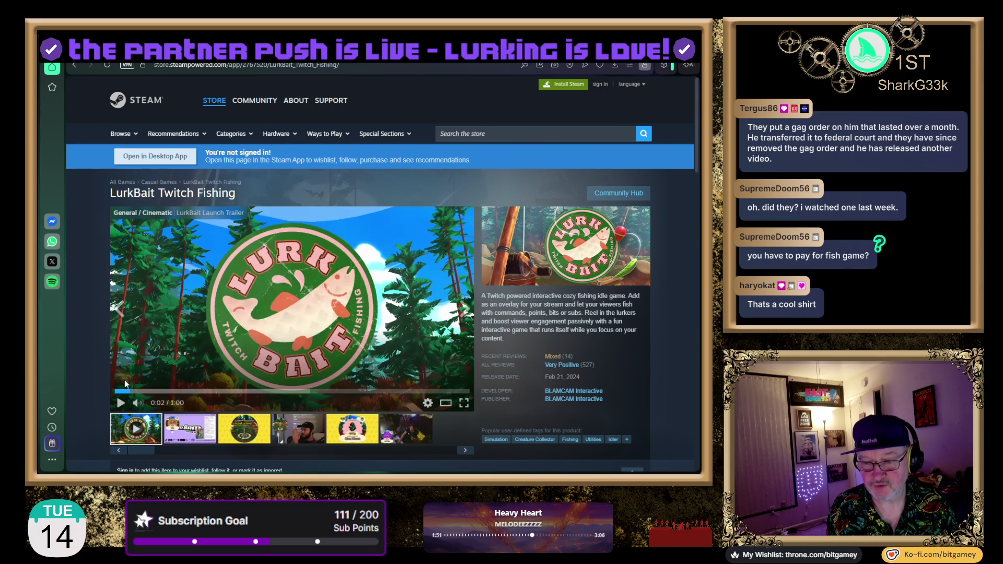
{"action": "scroll", "coordinate": [92, 380], "scroll_direction": "down", "scroll_amount": 3}
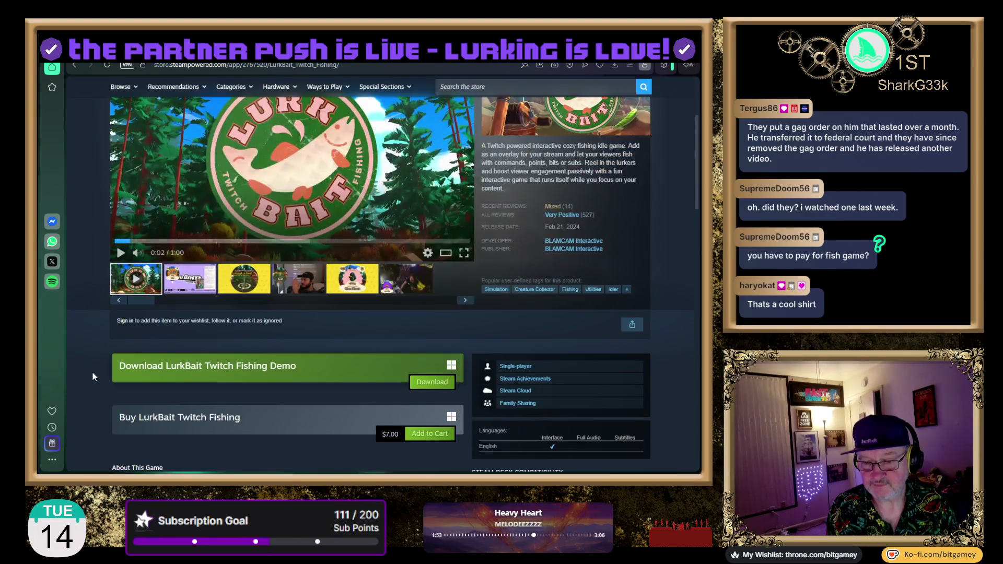
{"action": "scroll", "coordinate": [92, 371], "scroll_direction": "down", "scroll_amount": 1}
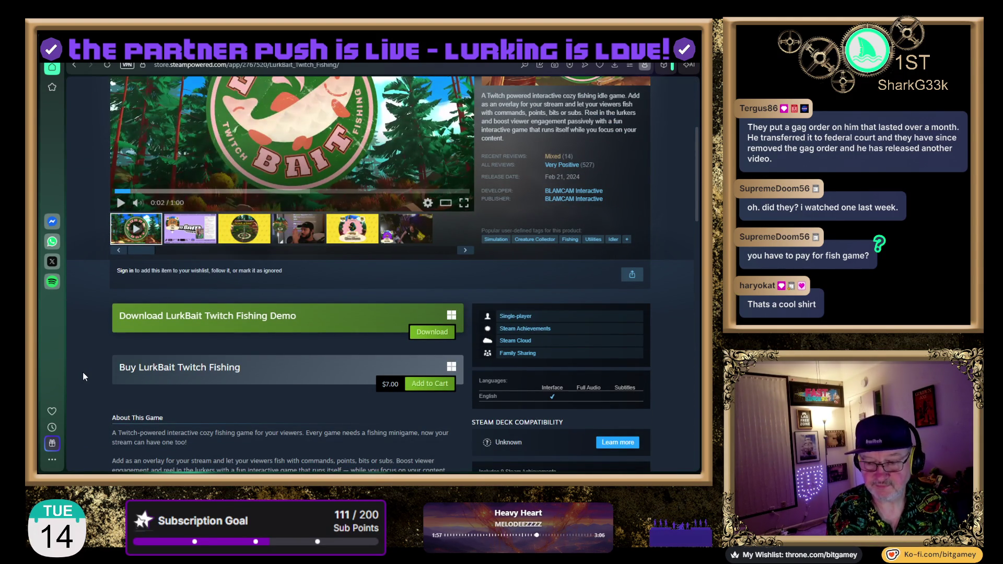
{"action": "scroll", "coordinate": [83, 372], "scroll_direction": "down", "scroll_amount": 1}
{"action": "scroll", "coordinate": [83, 372], "scroll_direction": "up", "scroll_amount": 2}
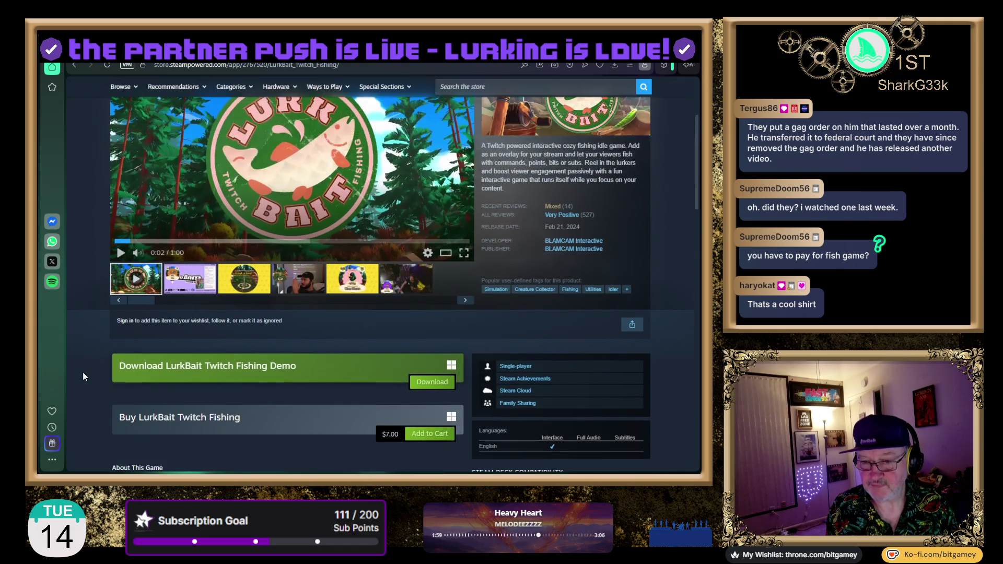
{"action": "left_click", "coordinate": [299, 277]}
{"action": "scroll", "coordinate": [314, 295], "scroll_direction": "up", "scroll_amount": 1}
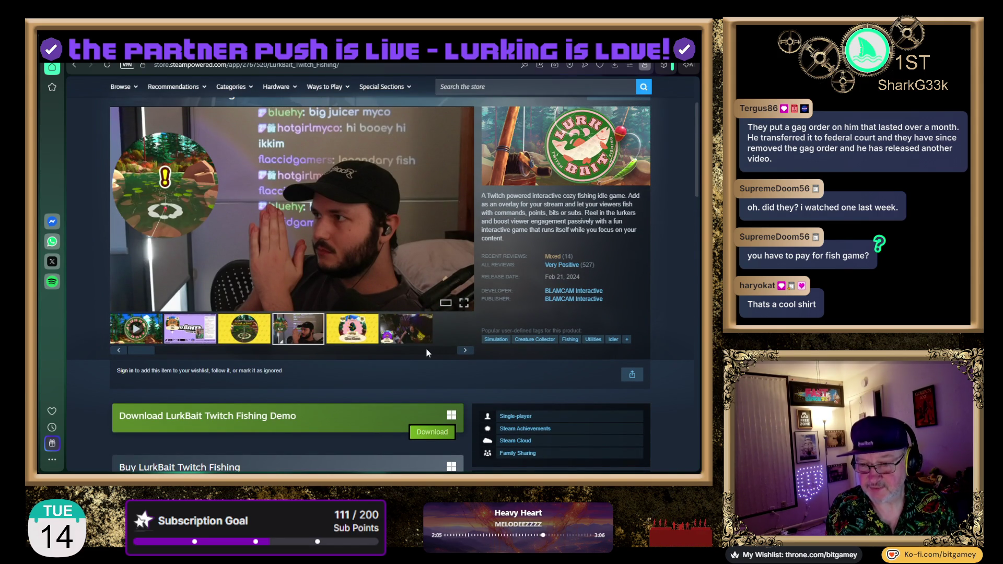
{"action": "left_click", "coordinate": [407, 331]}
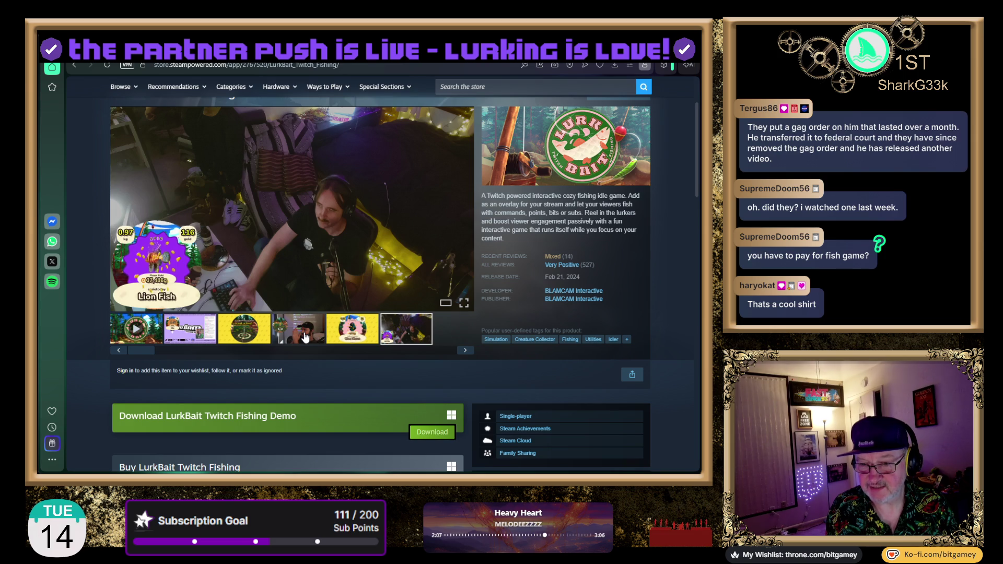
{"action": "left_click", "coordinate": [306, 337]}
{"action": "left_click", "coordinate": [410, 332]}
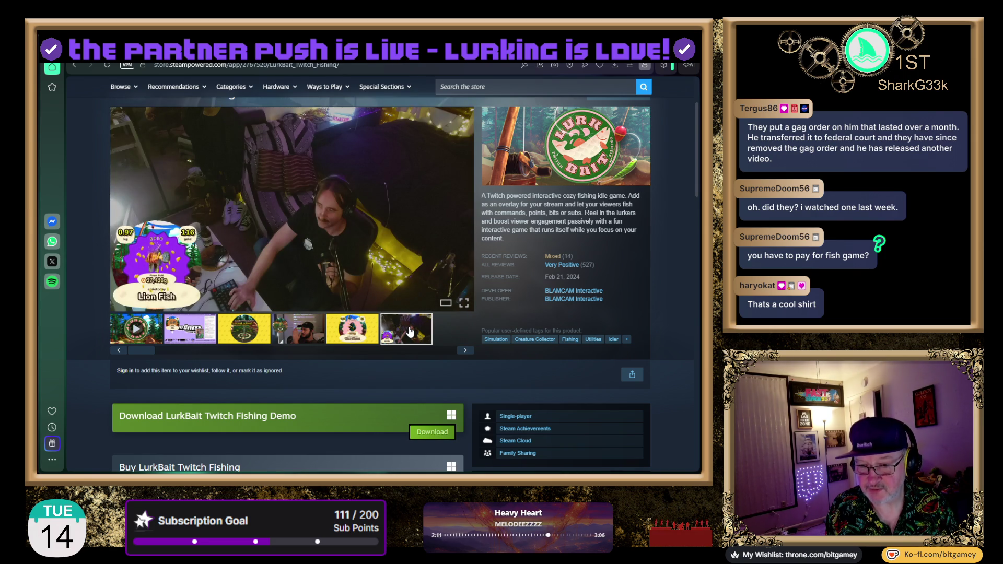
{"action": "left_click", "coordinate": [238, 332]}
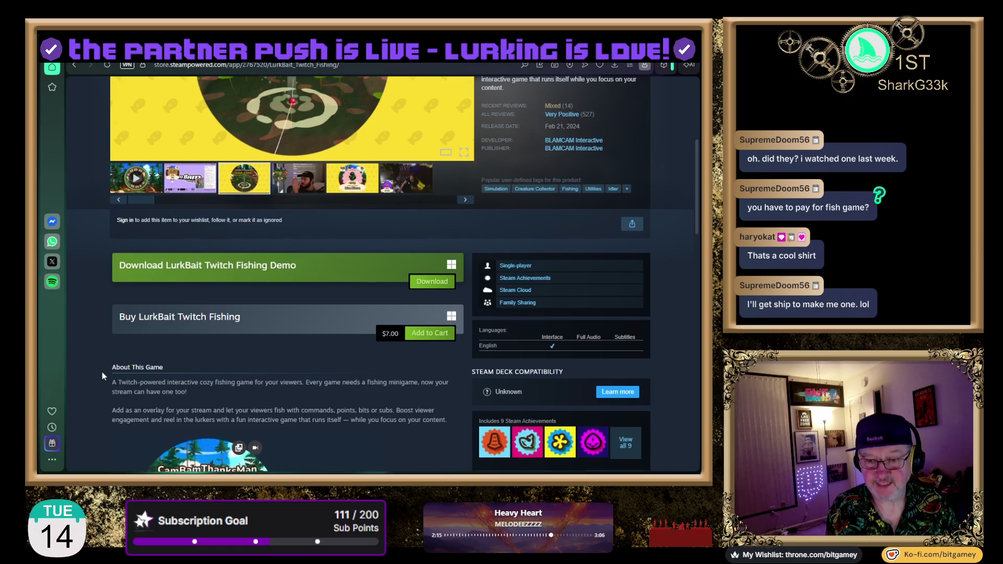
Step: Scroll down the store page toward the customer reviews summary
{"action": "scroll", "coordinate": [101, 368], "scroll_direction": "down", "scroll_amount": 1}
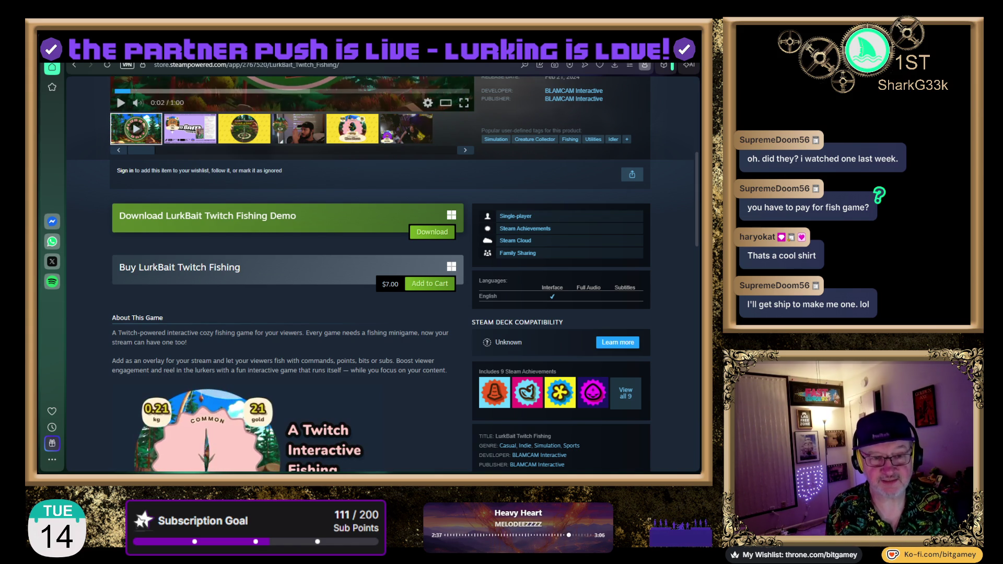
{"action": "scroll", "coordinate": [103, 331], "scroll_direction": "down", "scroll_amount": 3}
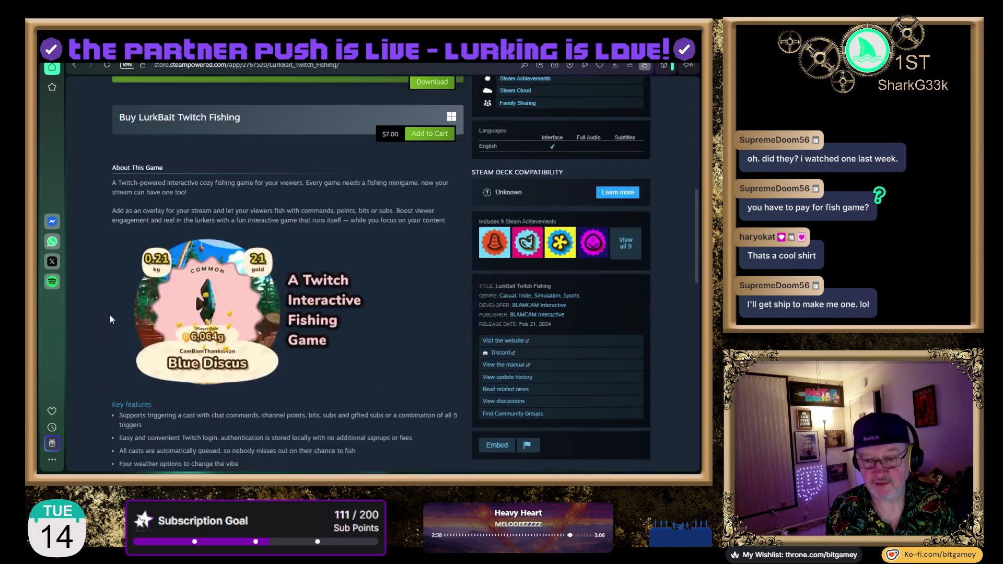
{"action": "scroll", "coordinate": [110, 320], "scroll_direction": "down", "scroll_amount": 5}
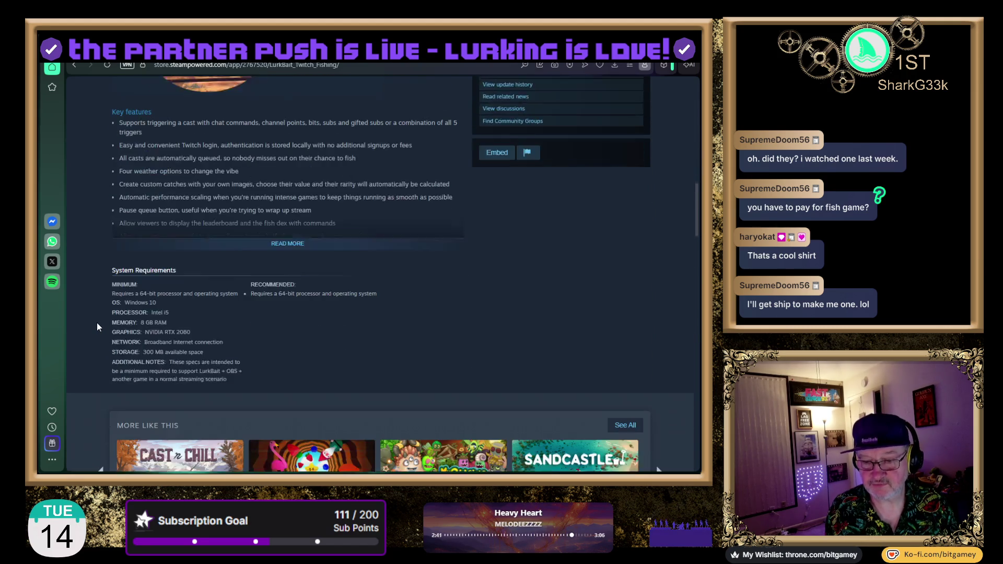
{"action": "scroll", "coordinate": [98, 327], "scroll_direction": "down", "scroll_amount": 6}
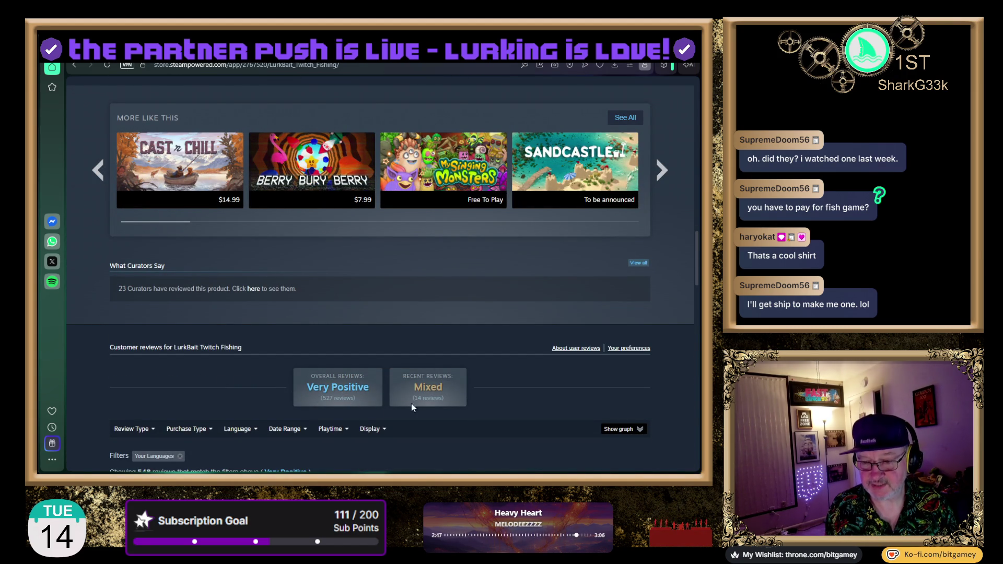
Step: Bring the Very Positive (527) / Mixed (14) review summary into view and reveal the Review Type choices
{"action": "mouse_move", "coordinate": [440, 383]}
{"action": "scroll", "coordinate": [116, 393], "scroll_direction": "down", "scroll_amount": 4}
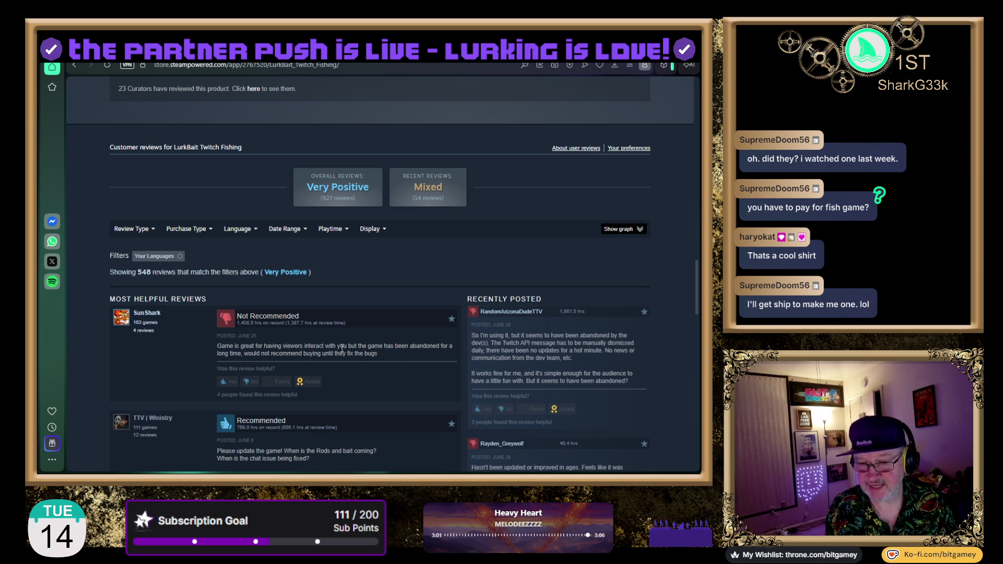
{"action": "scroll", "coordinate": [135, 389], "scroll_direction": "down", "scroll_amount": 3}
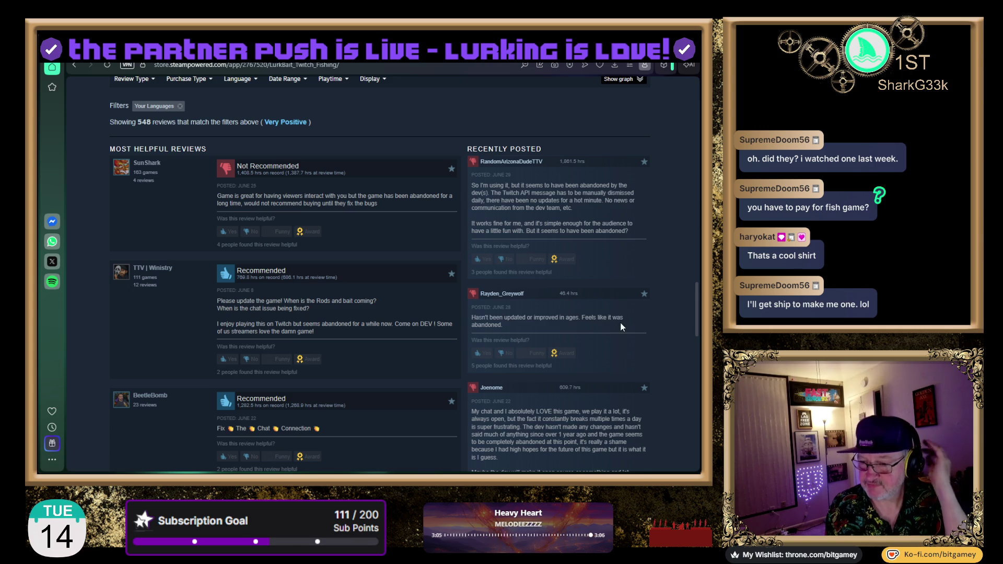
{"action": "scroll", "coordinate": [525, 334], "scroll_direction": "down", "scroll_amount": 1}
{"action": "scroll", "coordinate": [492, 321], "scroll_direction": "down", "scroll_amount": 2}
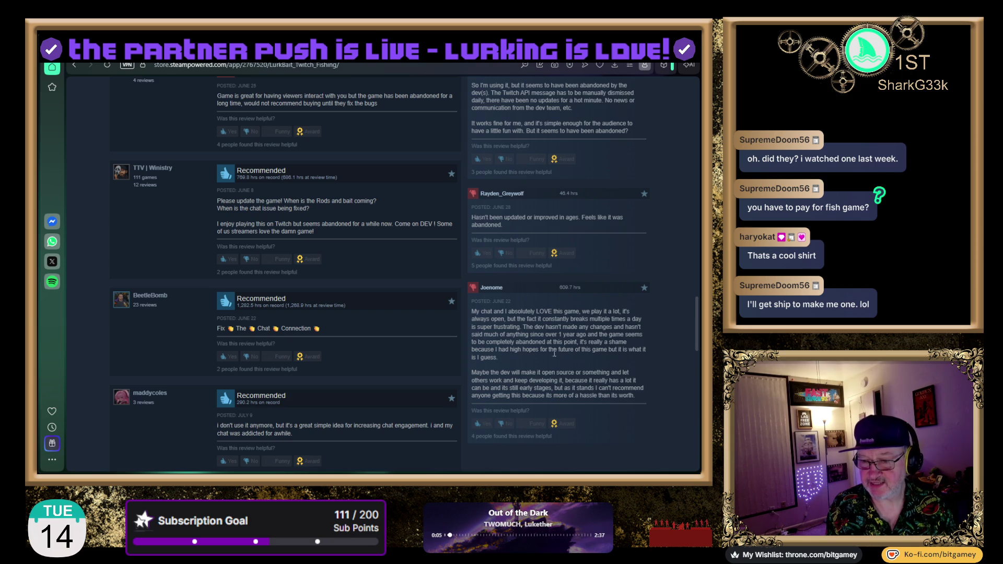
{"action": "scroll", "coordinate": [345, 342], "scroll_direction": "down", "scroll_amount": 5}
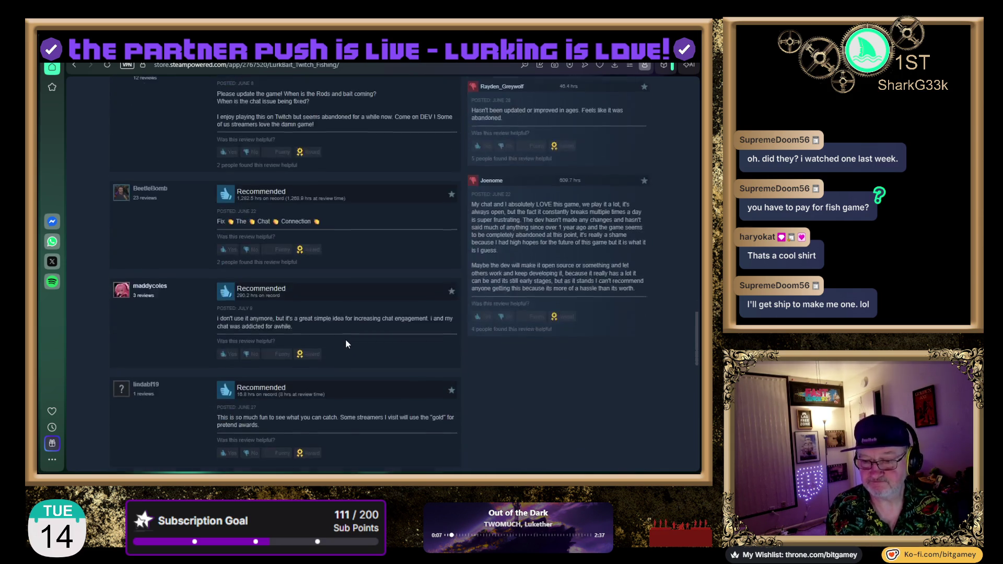
{"action": "scroll", "coordinate": [346, 342], "scroll_direction": "down", "scroll_amount": 10}
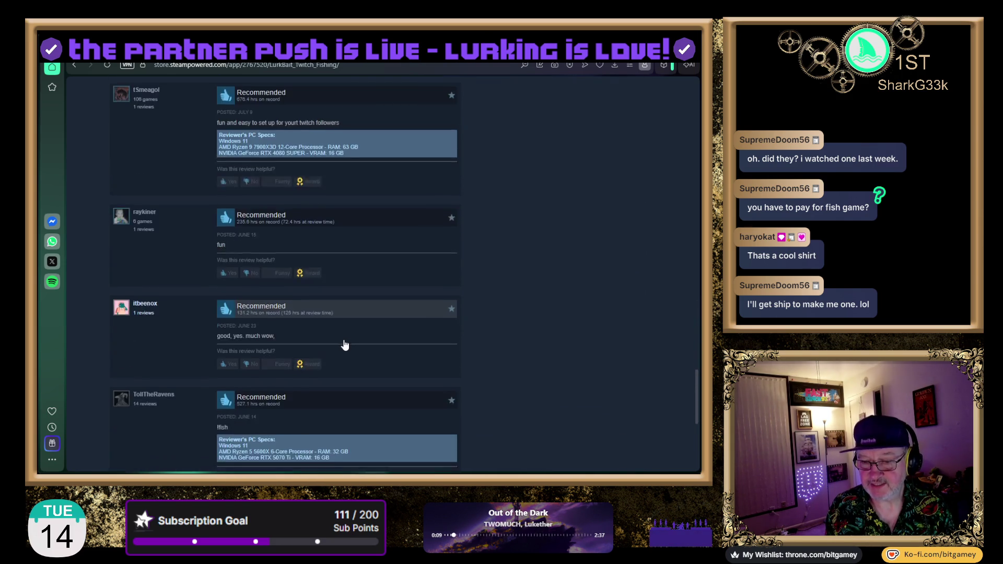
{"action": "scroll", "coordinate": [343, 344], "scroll_direction": "down", "scroll_amount": 3}
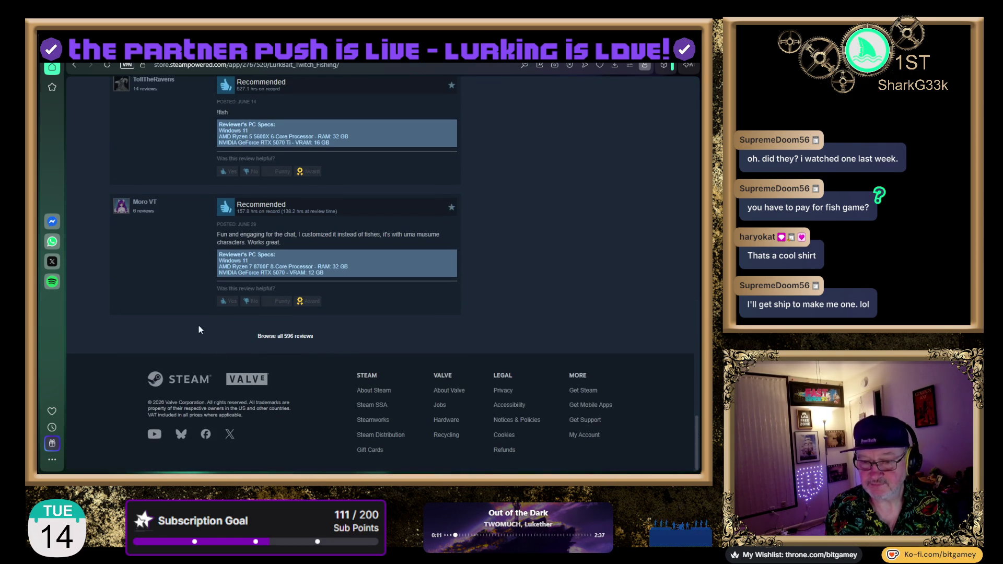
{"action": "scroll", "coordinate": [165, 311], "scroll_direction": "up", "scroll_amount": 15}
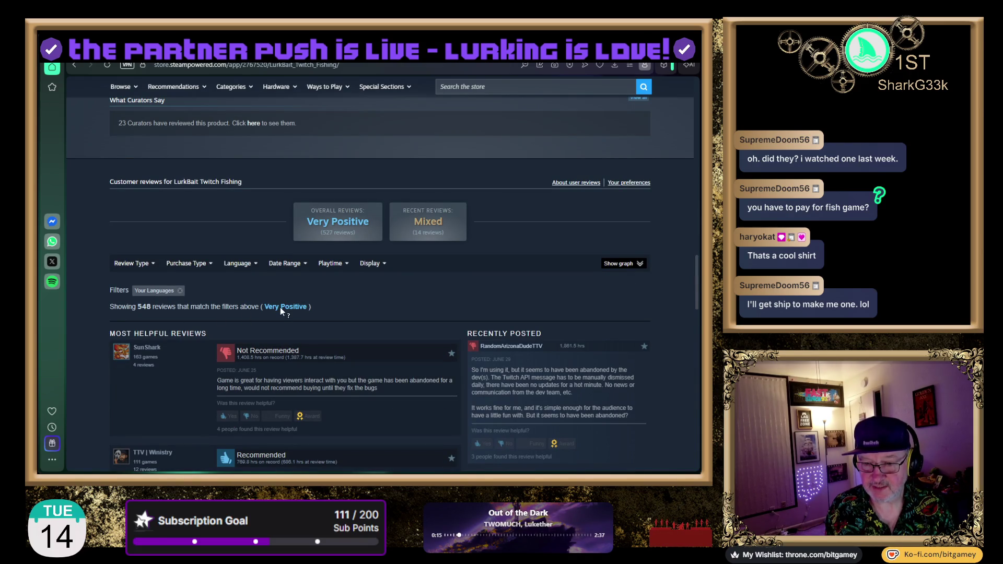
{"action": "mouse_move", "coordinate": [131, 263]}
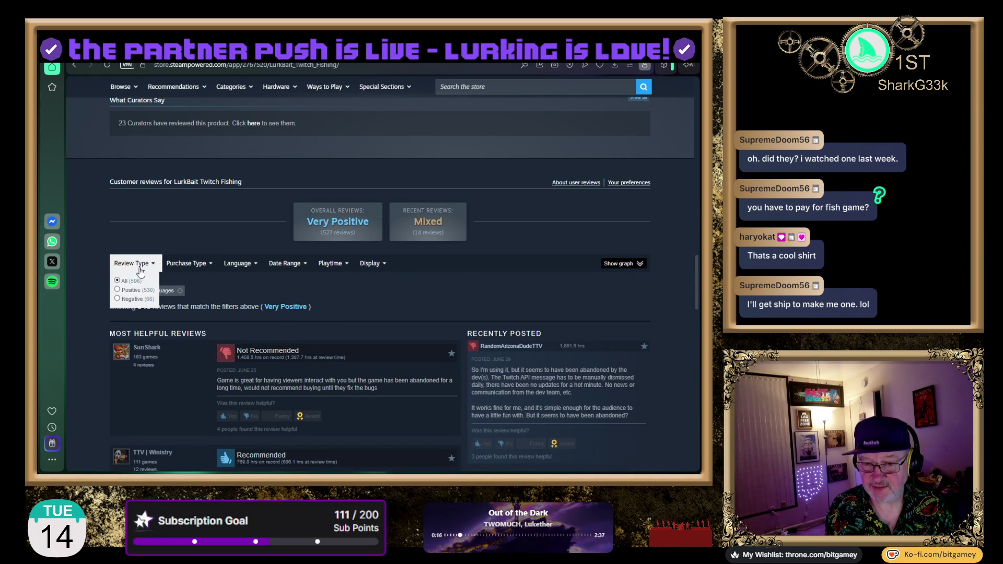
Step: Filter the LurkBait reviews to Negative only and scroll through them
{"action": "left_click", "coordinate": [117, 299]}
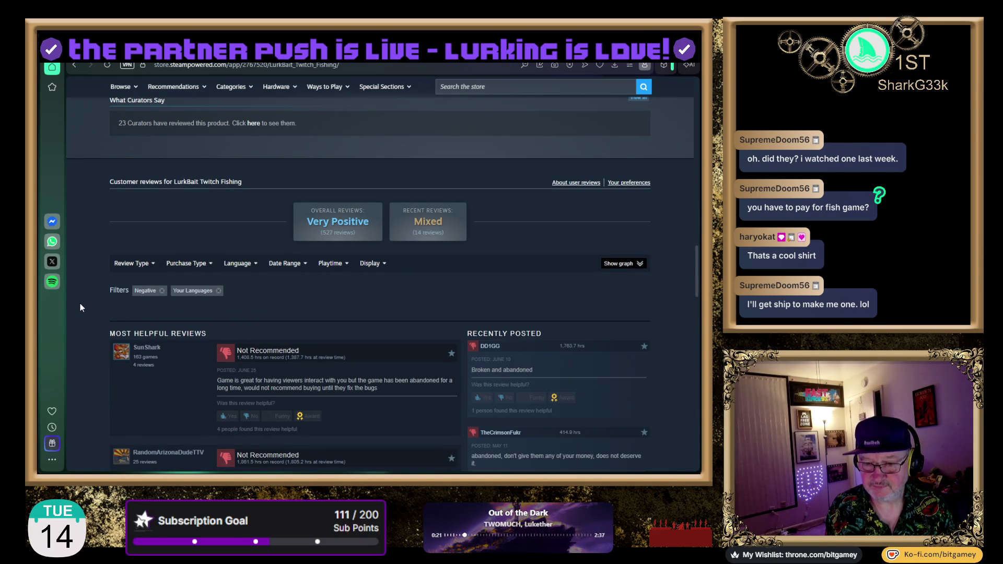
{"action": "scroll", "coordinate": [80, 305], "scroll_direction": "down", "scroll_amount": 3}
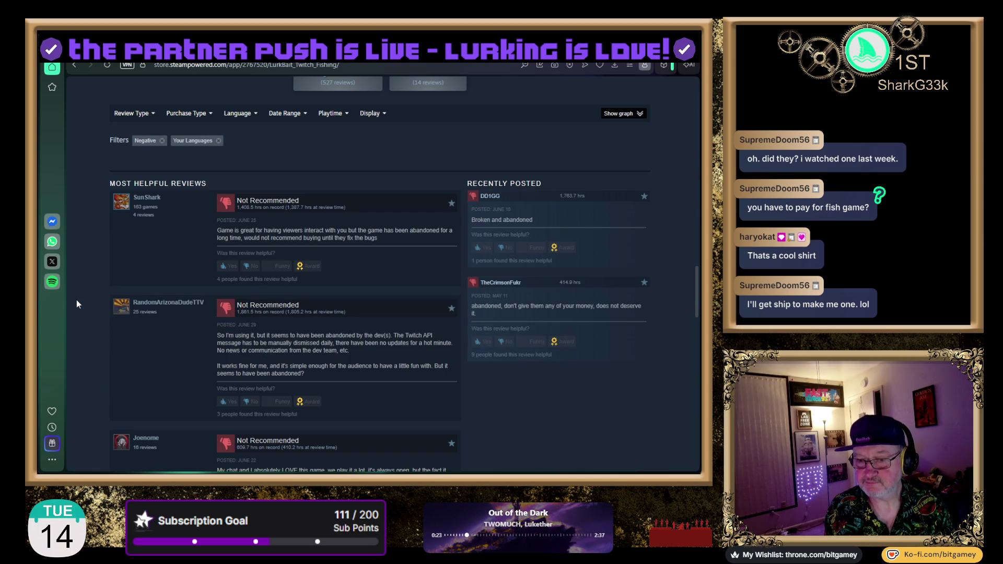
{"action": "scroll", "coordinate": [77, 302], "scroll_direction": "down", "scroll_amount": 3}
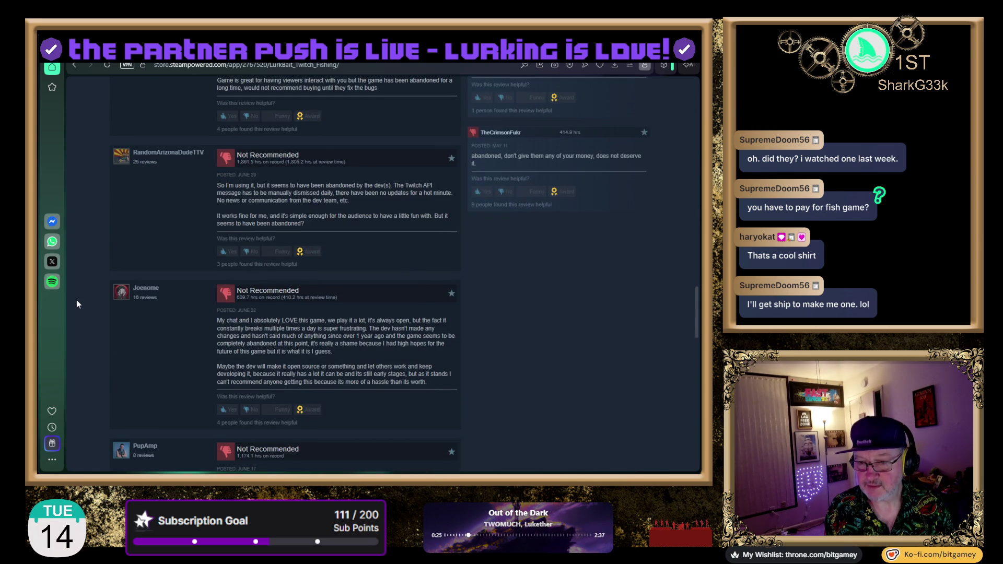
{"action": "scroll", "coordinate": [77, 300], "scroll_direction": "down", "scroll_amount": 4}
{"action": "scroll", "coordinate": [77, 304], "scroll_direction": "down", "scroll_amount": 2}
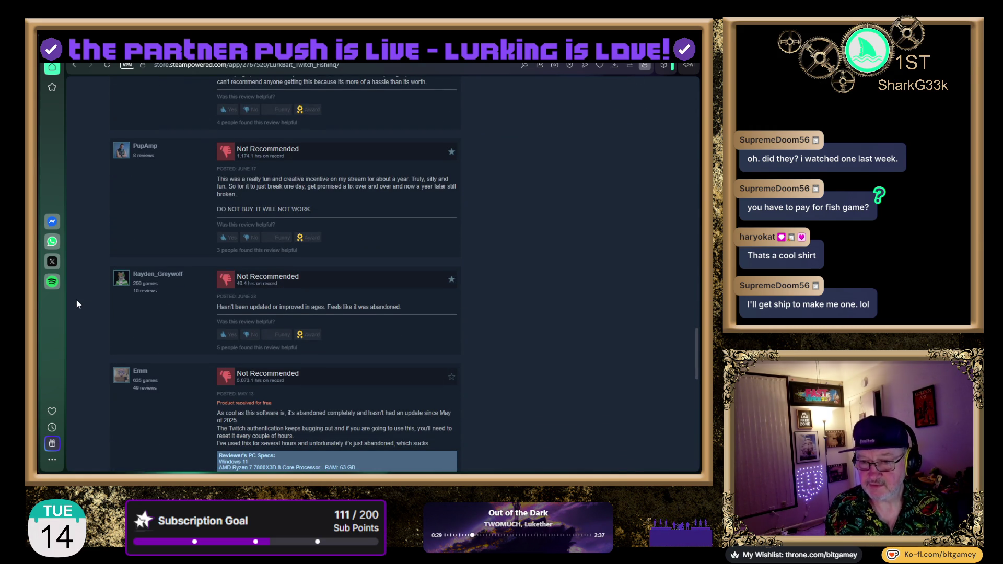
{"action": "scroll", "coordinate": [77, 301], "scroll_direction": "down", "scroll_amount": 1}
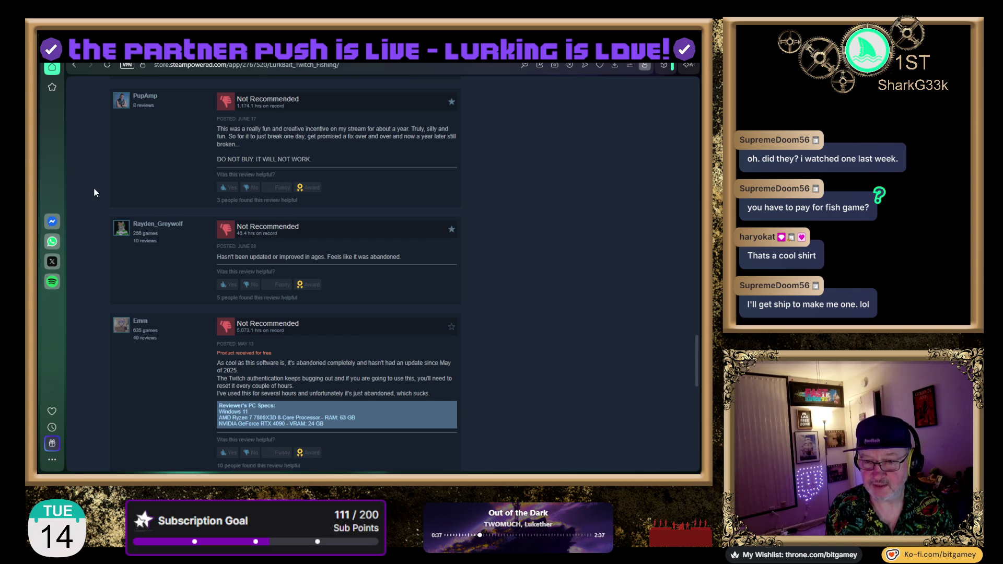
{"action": "scroll", "coordinate": [86, 213], "scroll_direction": "down", "scroll_amount": 2}
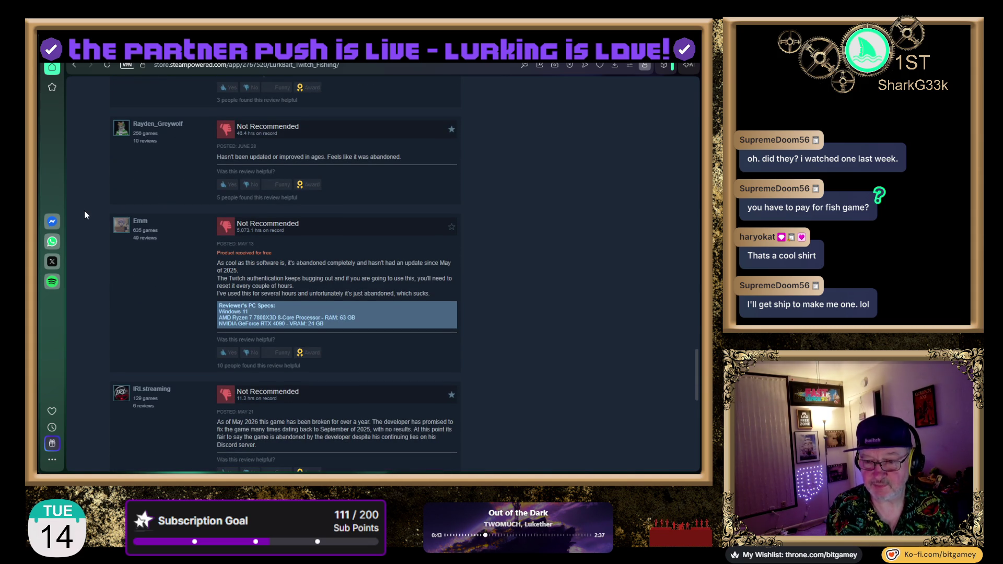
{"action": "scroll", "coordinate": [85, 214], "scroll_direction": "down", "scroll_amount": 3}
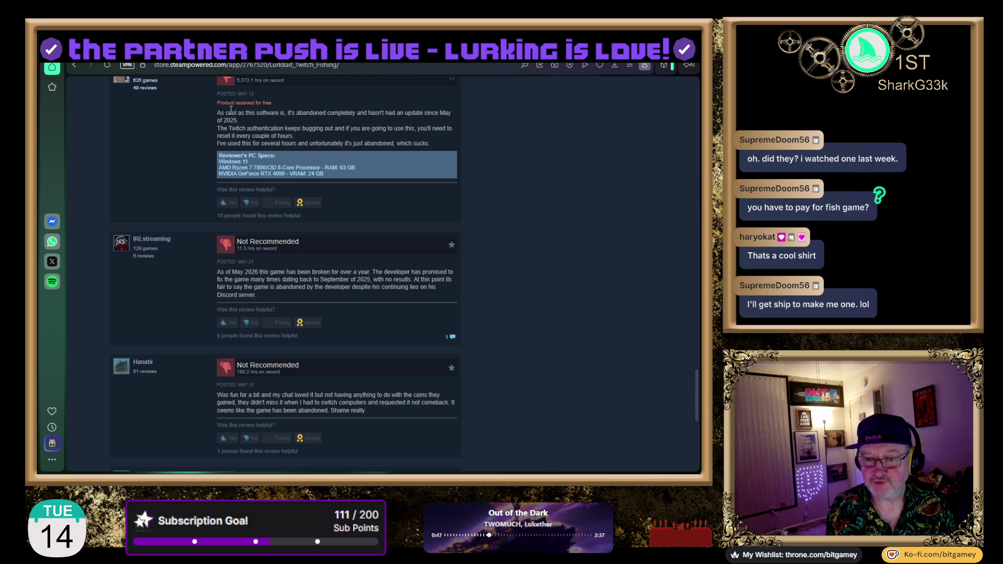
{"action": "mouse_move", "coordinate": [229, 104]}
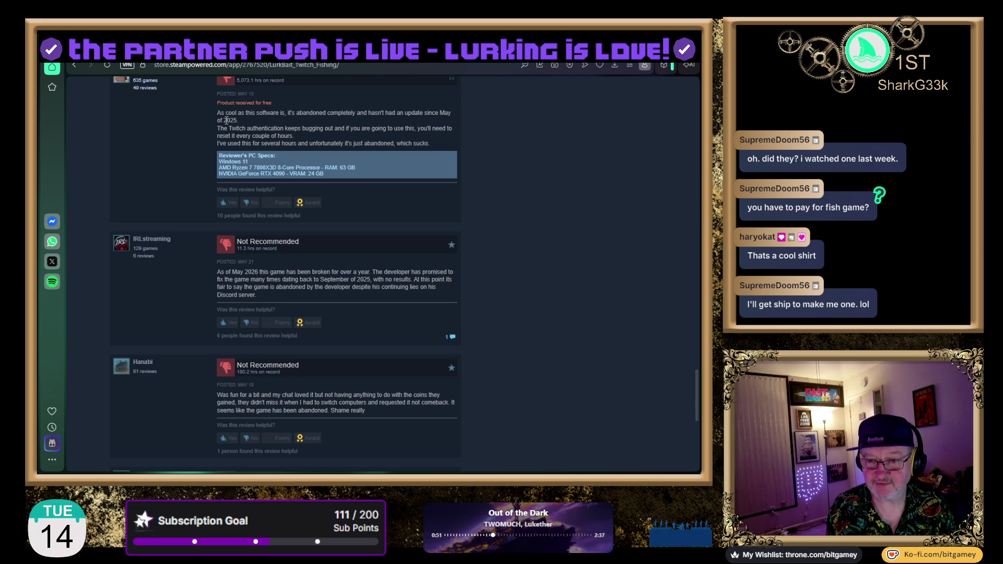
Step: Finish reading the negative reviews, then scroll back up the store page
{"action": "scroll", "coordinate": [225, 121], "scroll_direction": "up", "scroll_amount": 1}
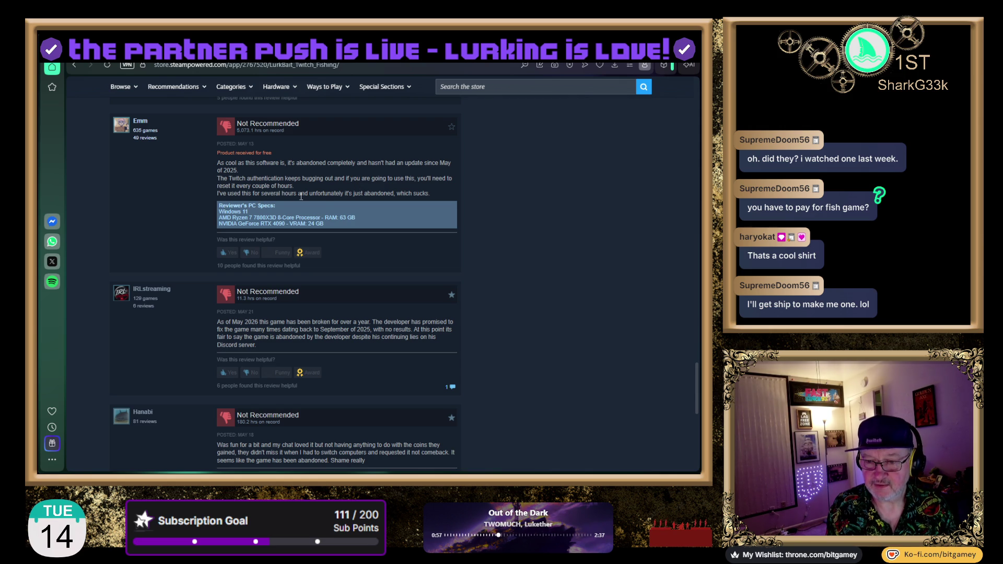
{"action": "scroll", "coordinate": [111, 235], "scroll_direction": "down", "scroll_amount": 3}
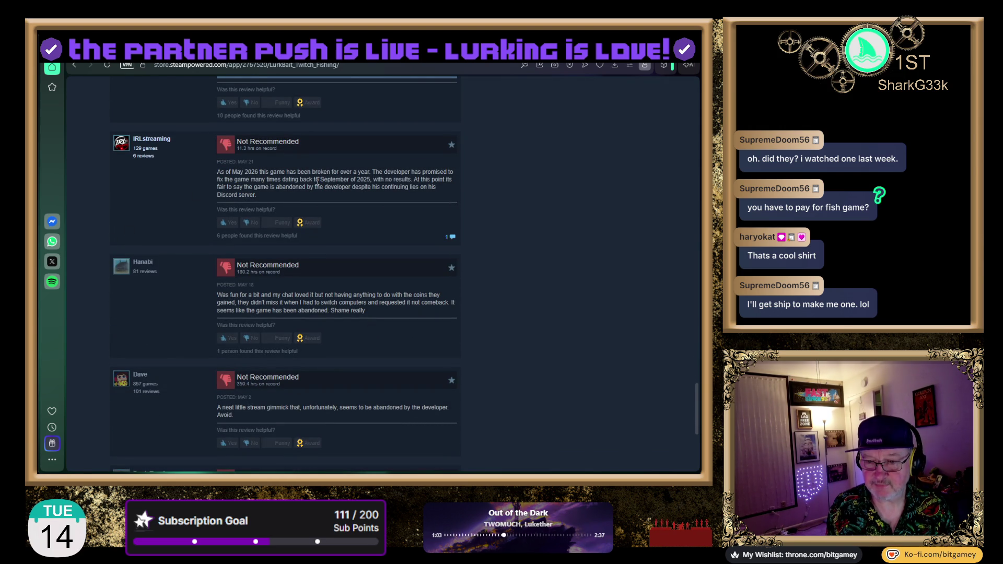
{"action": "scroll", "coordinate": [149, 208], "scroll_direction": "down", "scroll_amount": 3}
{"action": "scroll", "coordinate": [149, 208], "scroll_direction": "down", "scroll_amount": 2}
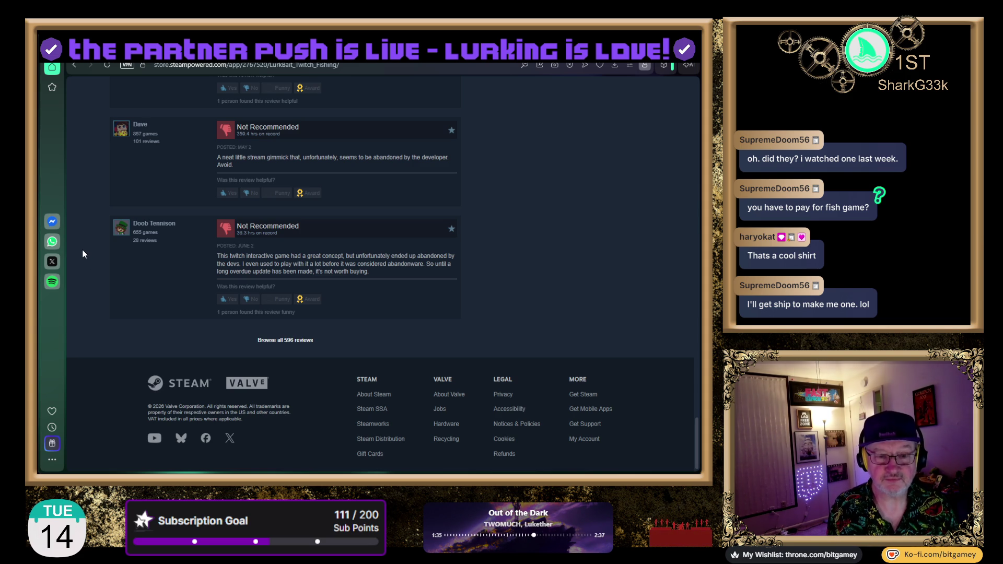
{"action": "scroll", "coordinate": [83, 252], "scroll_direction": "up", "scroll_amount": 10}
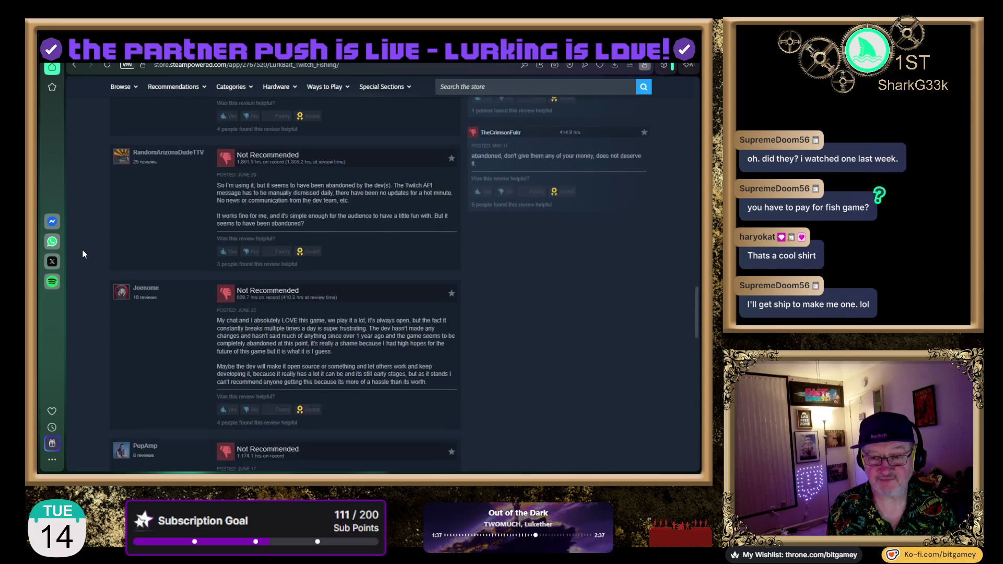
{"action": "scroll", "coordinate": [82, 251], "scroll_direction": "up", "scroll_amount": 6}
{"action": "scroll", "coordinate": [82, 251], "scroll_direction": "down", "scroll_amount": 3}
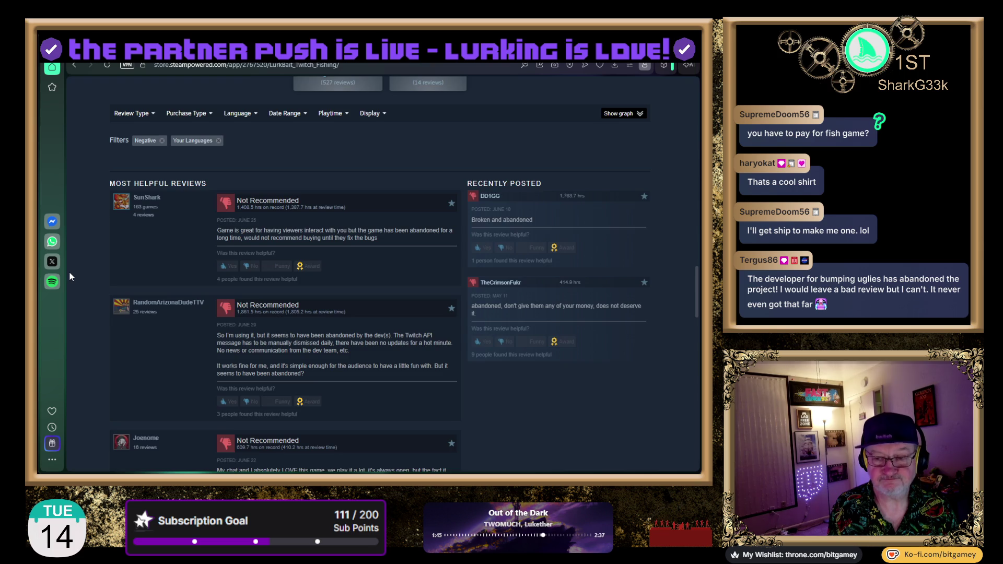
{"action": "scroll", "coordinate": [70, 274], "scroll_direction": "up", "scroll_amount": 4}
{"action": "scroll", "coordinate": [69, 271], "scroll_direction": "up", "scroll_amount": 12}
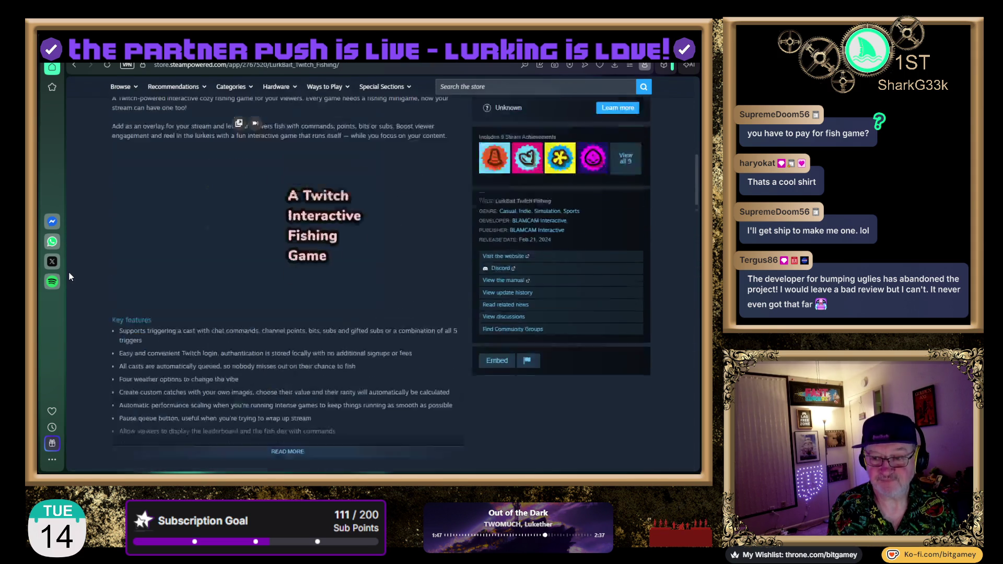
{"action": "scroll", "coordinate": [68, 272], "scroll_direction": "up", "scroll_amount": 1}
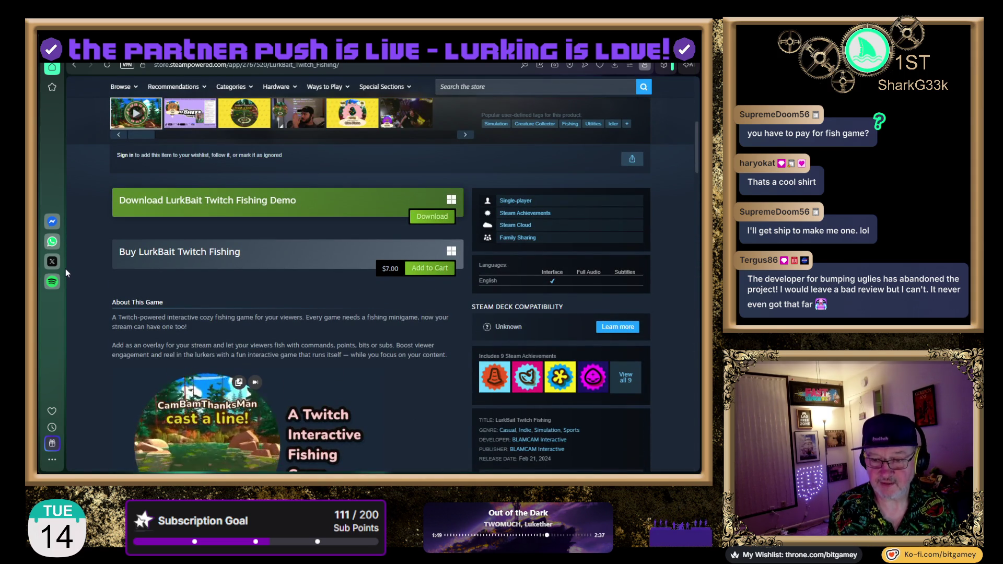
{"action": "scroll", "coordinate": [82, 259], "scroll_direction": "down", "scroll_amount": 2}
{"action": "scroll", "coordinate": [88, 237], "scroll_direction": "up", "scroll_amount": 4}
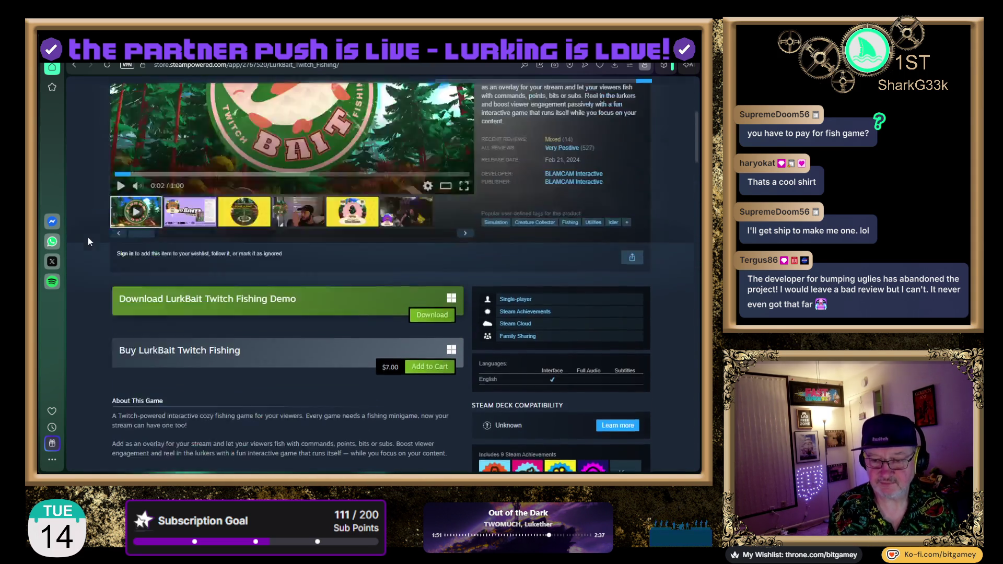
{"action": "scroll", "coordinate": [88, 237], "scroll_direction": "up", "scroll_amount": 3}
Step: Check BLAMCAM Interactive's New Releases on its developer page, then switch to the lurkbait-mods GitHub tab
{"action": "left_click", "coordinate": [594, 375]}
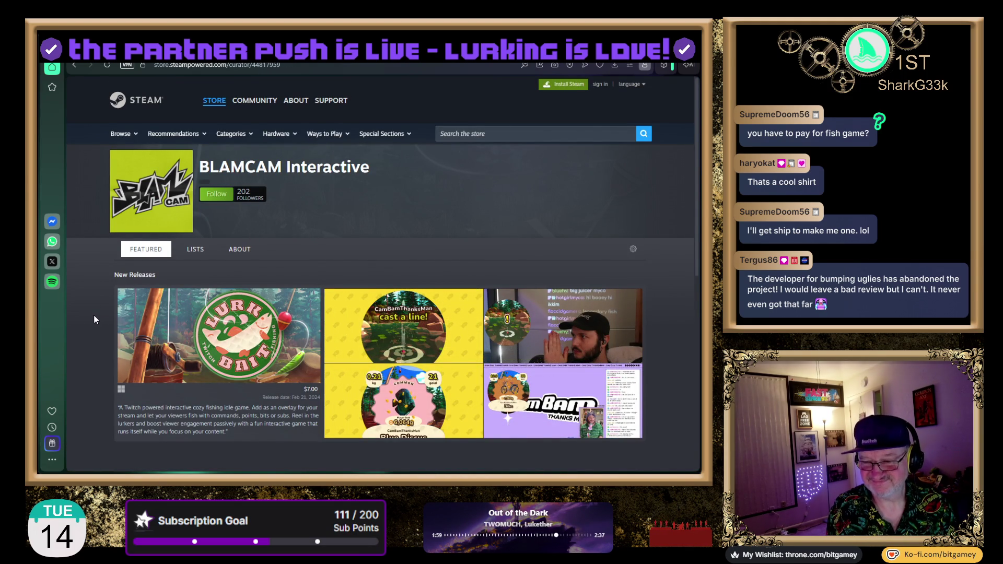
{"action": "scroll", "coordinate": [94, 320], "scroll_direction": "down", "scroll_amount": 5}
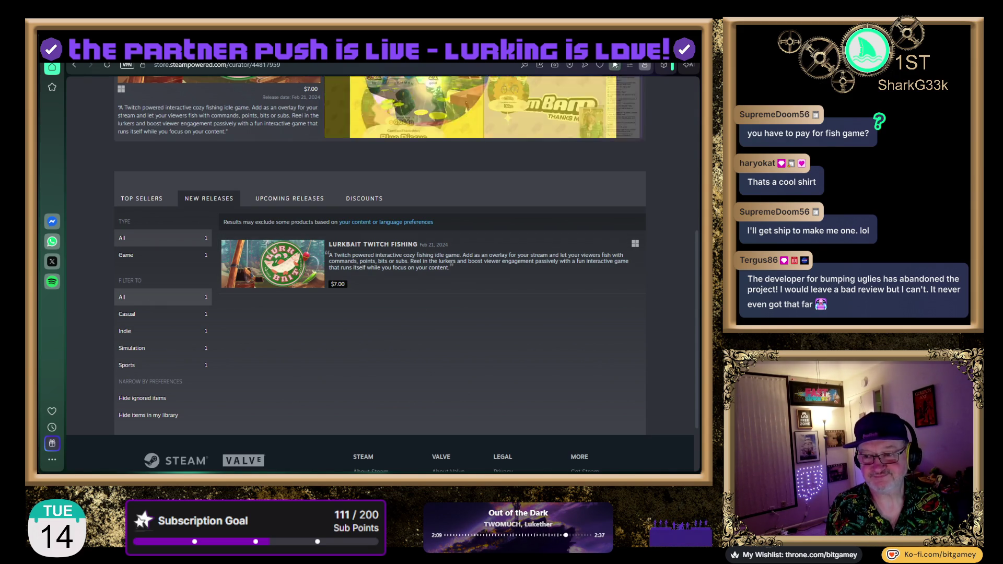
{"action": "key", "text": "ctrl+Tab"}
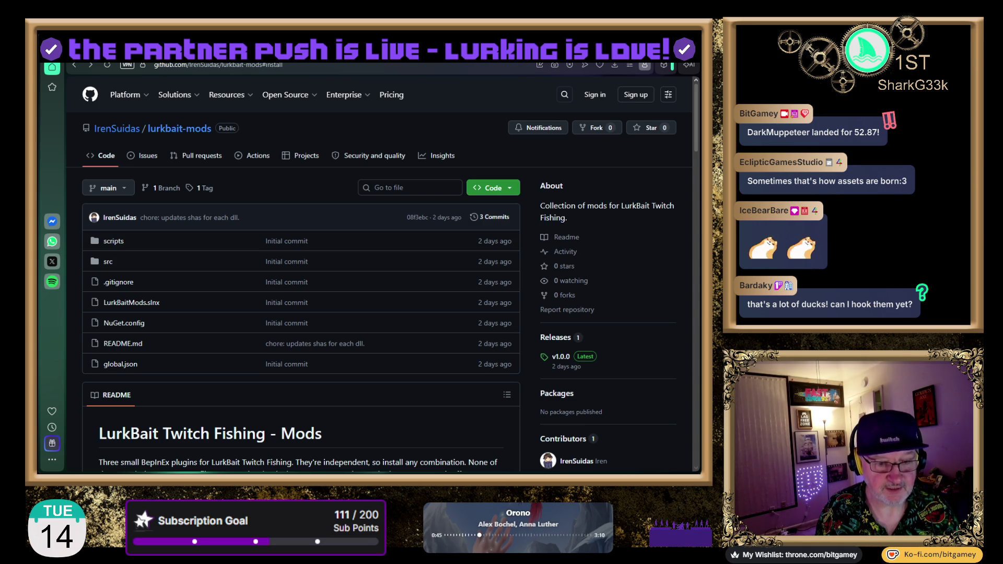
Step: Switch back to the Unity Editor showing the DuckPond scene
{"action": "key", "text": "alt+Tab"}
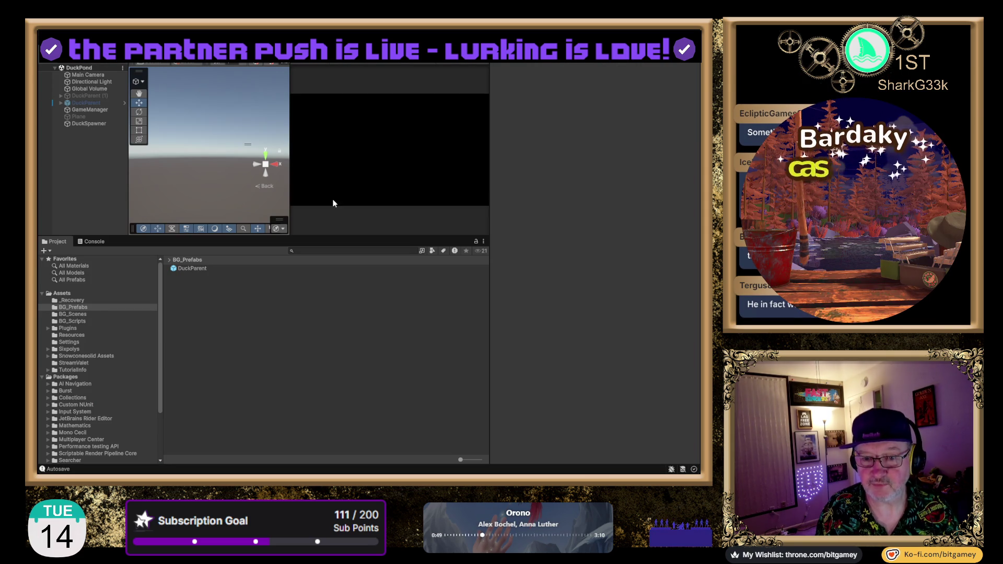
Step: Activate DuckParent and deactivate DuckSpawner in the Inspector
{"action": "left_click", "coordinate": [85, 103]}
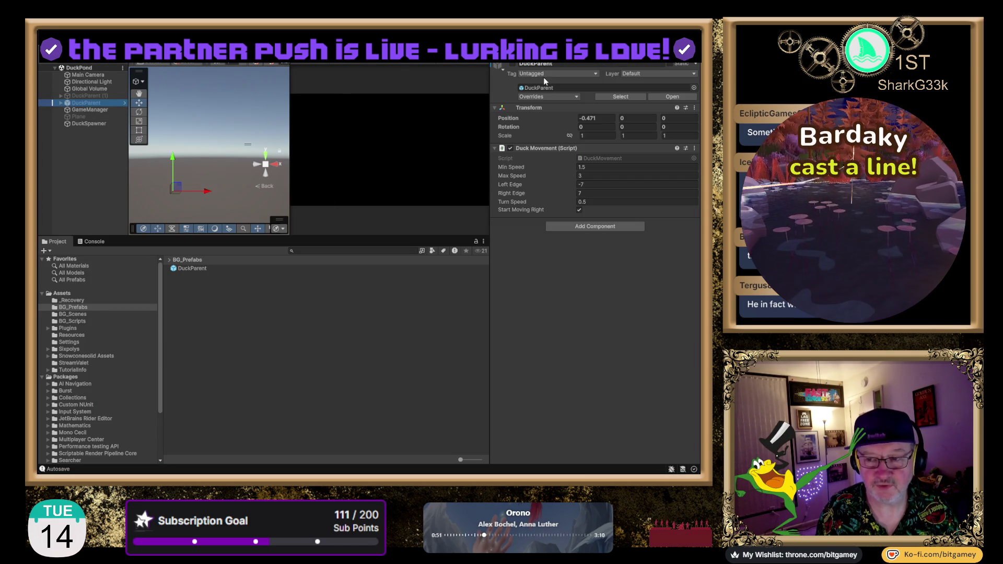
{"action": "left_click", "coordinate": [511, 64]}
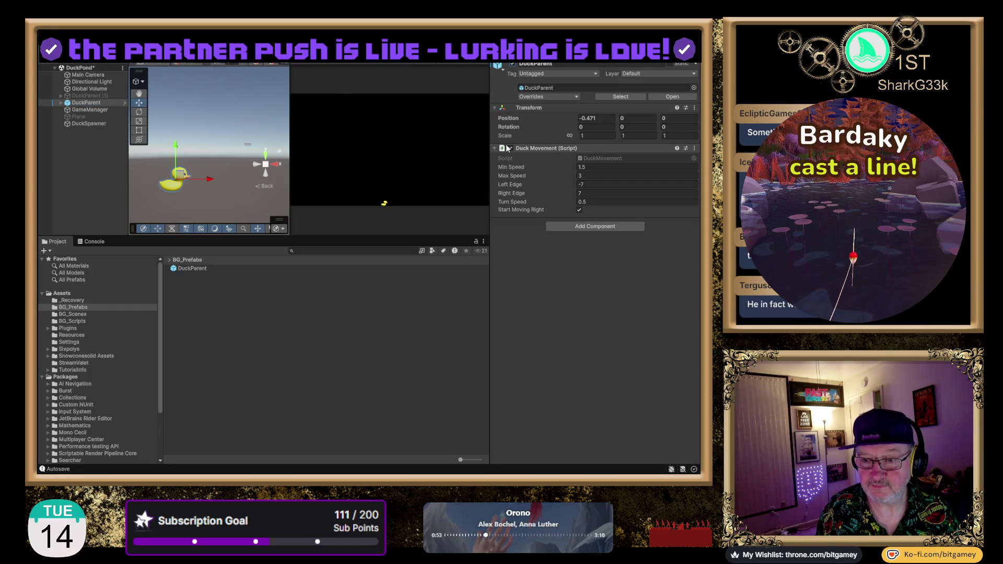
{"action": "left_click", "coordinate": [89, 127]}
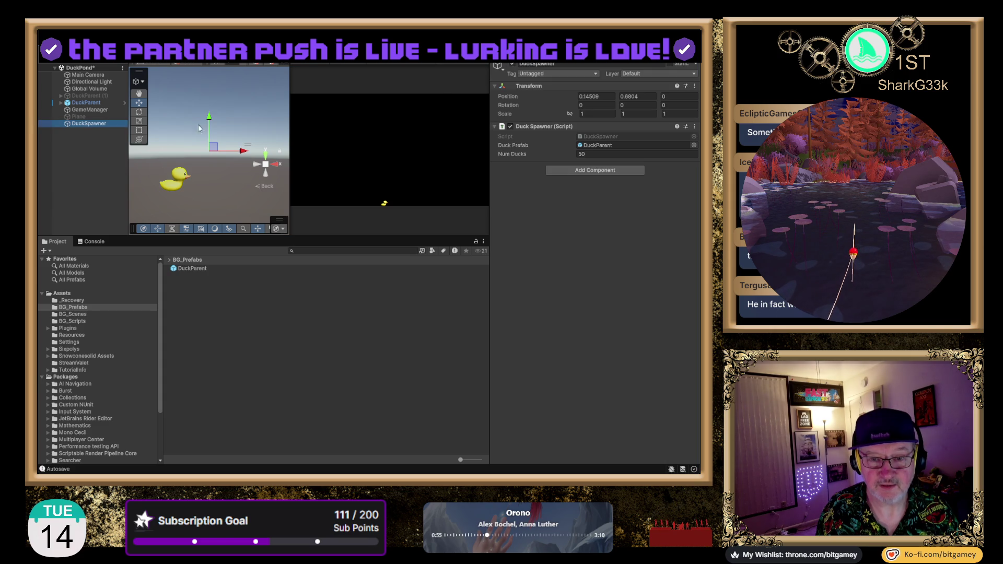
{"action": "left_click", "coordinate": [512, 64]}
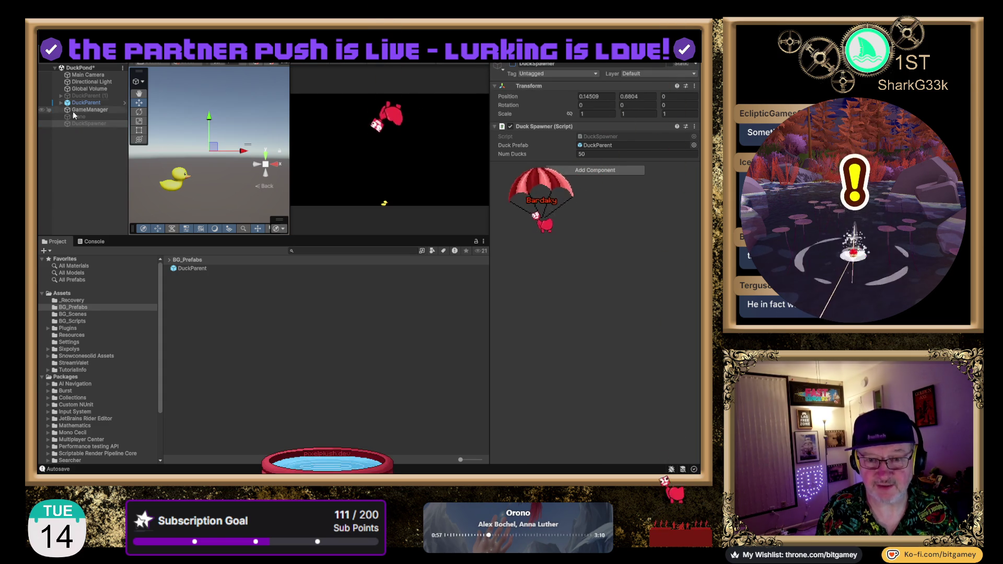
Step: Expand DuckParent and select its RubberDuck_Yellow child mesh
{"action": "left_click", "coordinate": [98, 103]}
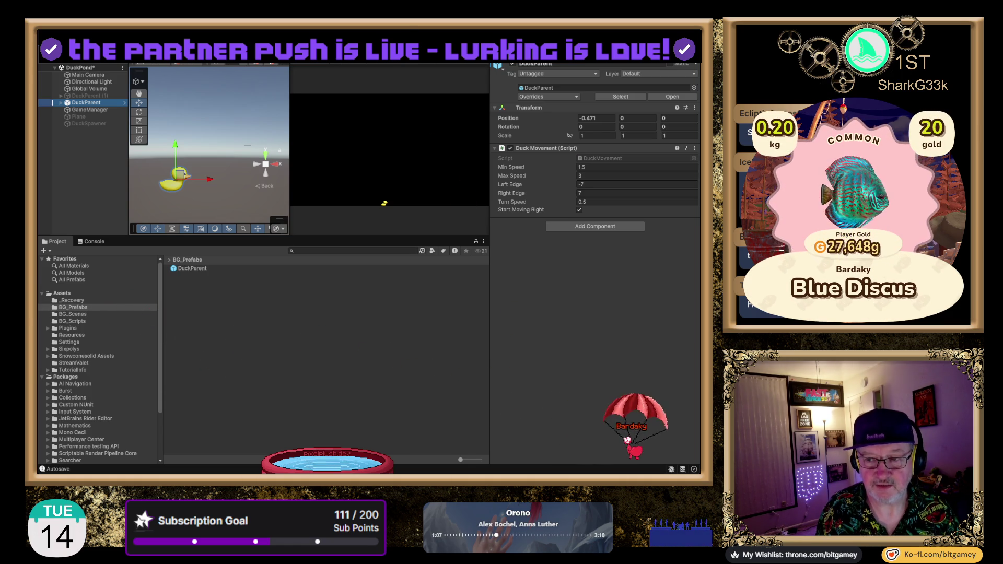
{"action": "left_click", "coordinate": [61, 102]}
{"action": "left_click", "coordinate": [82, 110]}
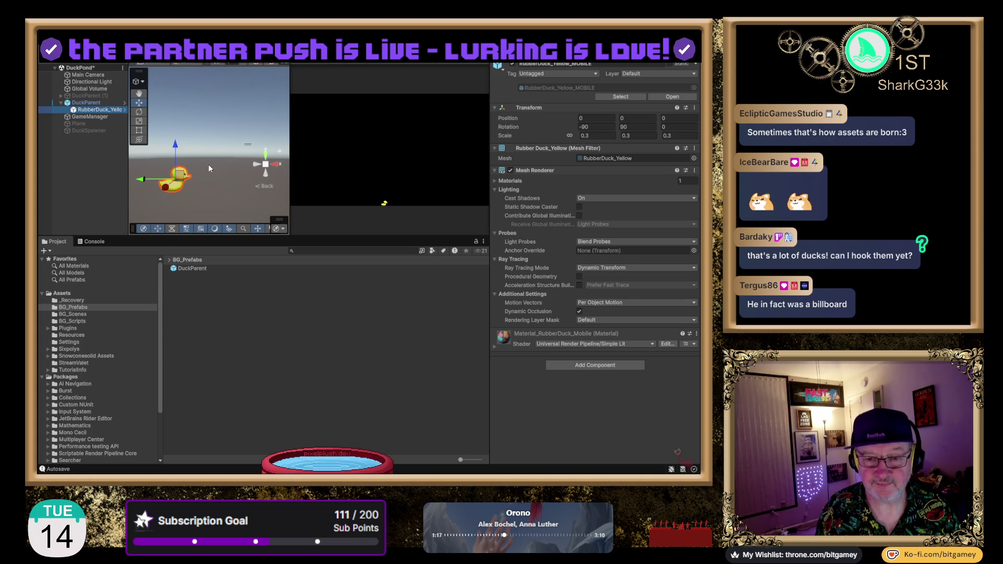
{"action": "left_click", "coordinate": [92, 104]}
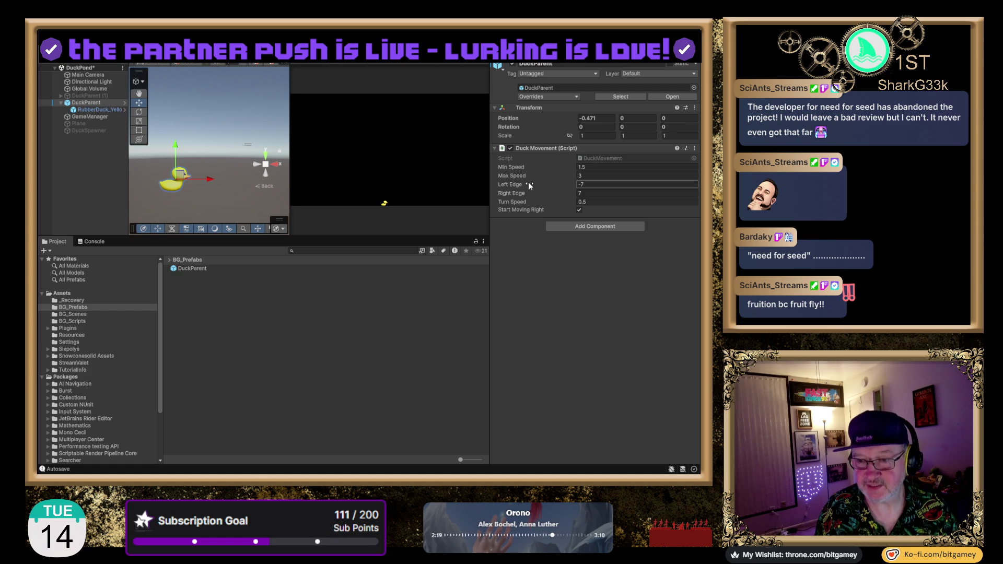
Step: Select Main Camera and try camera sizes of 4.5 and 5
{"action": "left_click", "coordinate": [87, 75]}
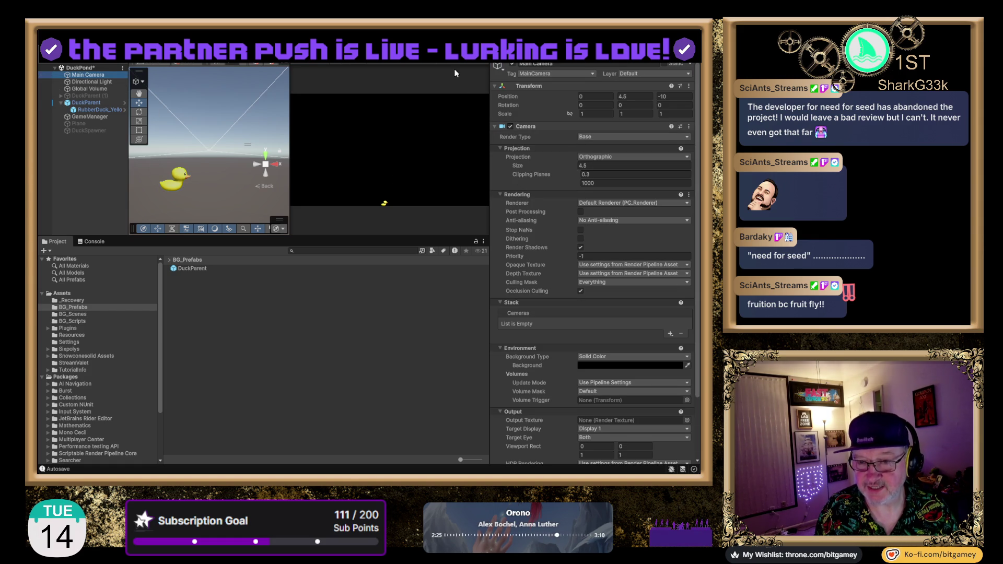
{"action": "left_click", "coordinate": [583, 166]}
{"action": "type", "text": "4"}
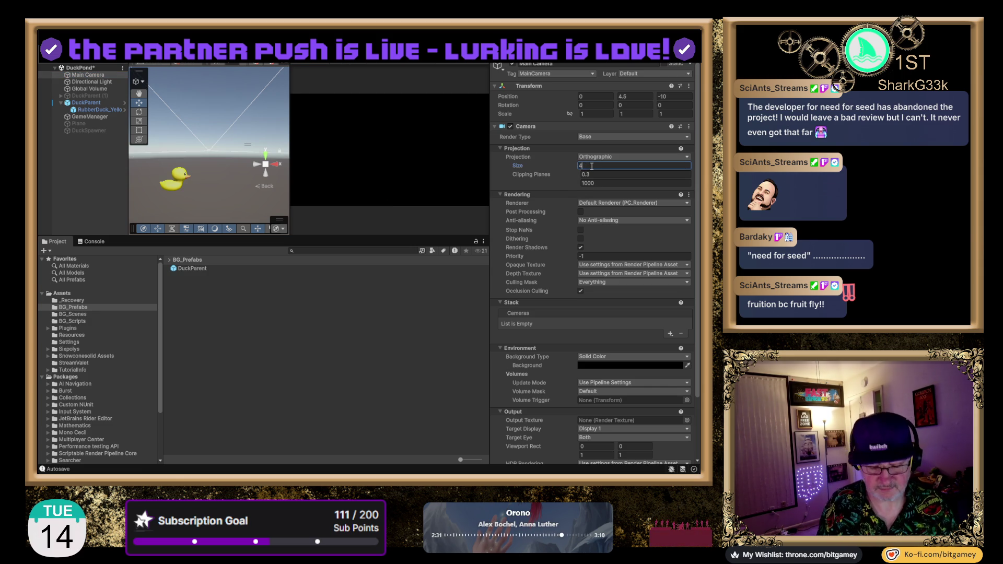
{"action": "type", "text": ".5"}
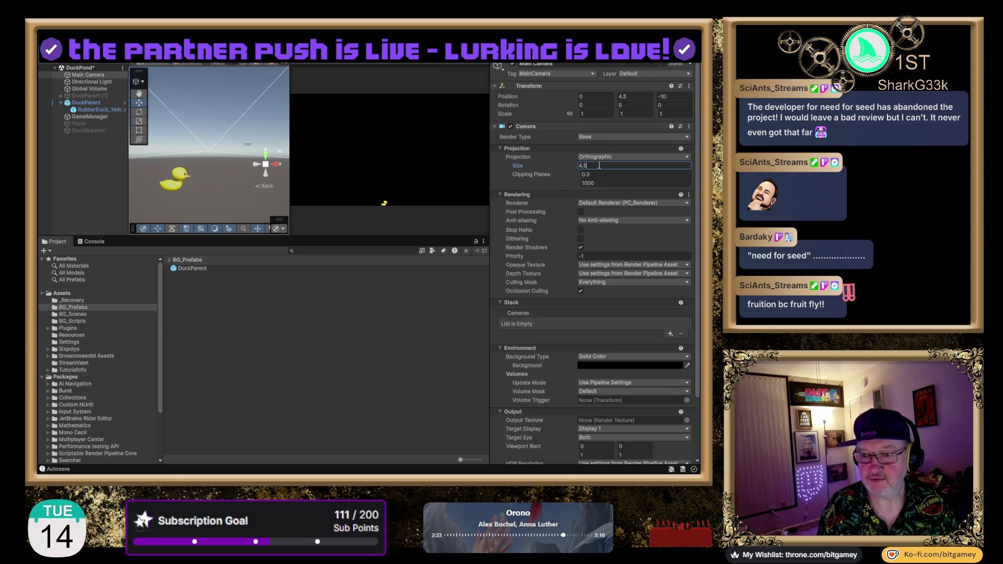
{"action": "key", "text": "Return"}
{"action": "type", "text": "4.3"}
{"action": "key", "text": "BackSpace"}
{"action": "type", "text": "5"}
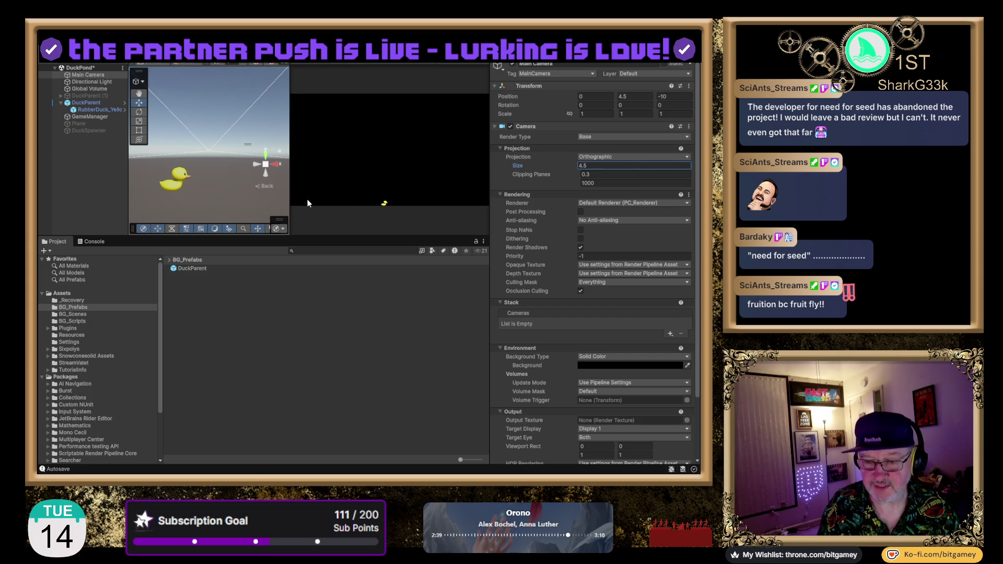
{"action": "scroll", "coordinate": [367, 187], "scroll_direction": "up", "scroll_amount": 3}
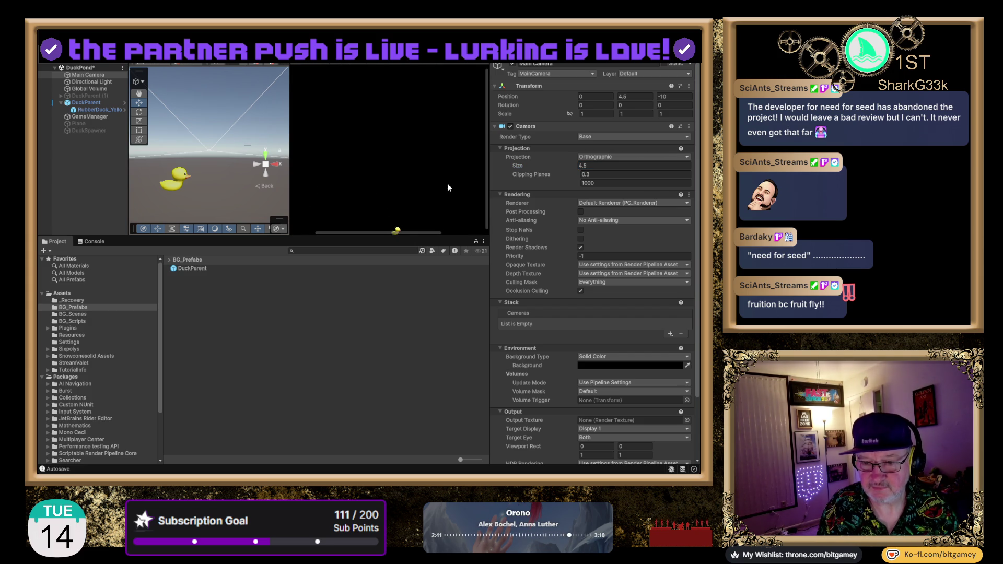
{"action": "scroll", "coordinate": [391, 83], "scroll_direction": "up", "scroll_amount": 1}
{"action": "scroll", "coordinate": [401, 151], "scroll_direction": "down", "scroll_amount": 2}
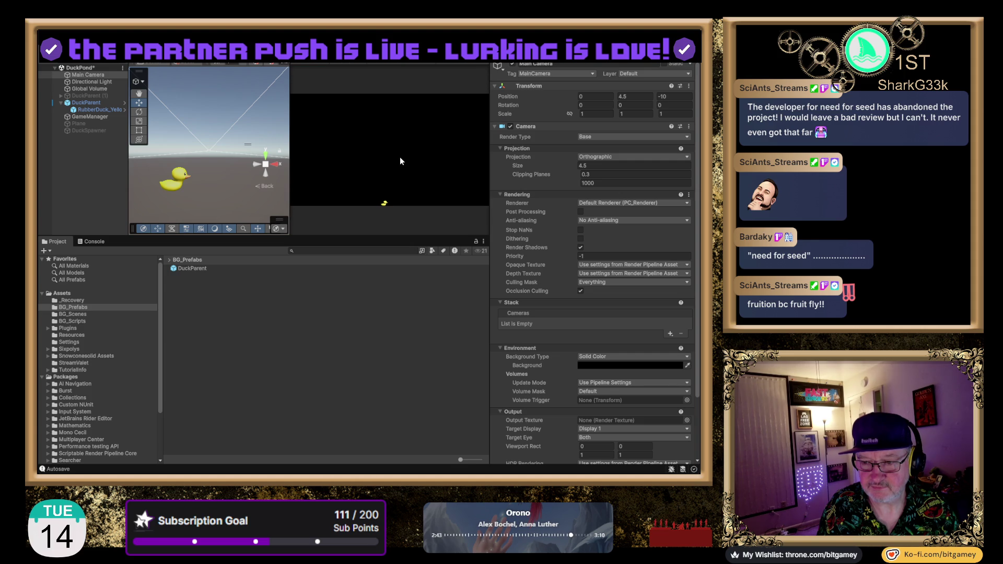
Step: Set the camera size to 4, lower Position Y to 2.98, and enter play mode
{"action": "left_click", "coordinate": [611, 166]}
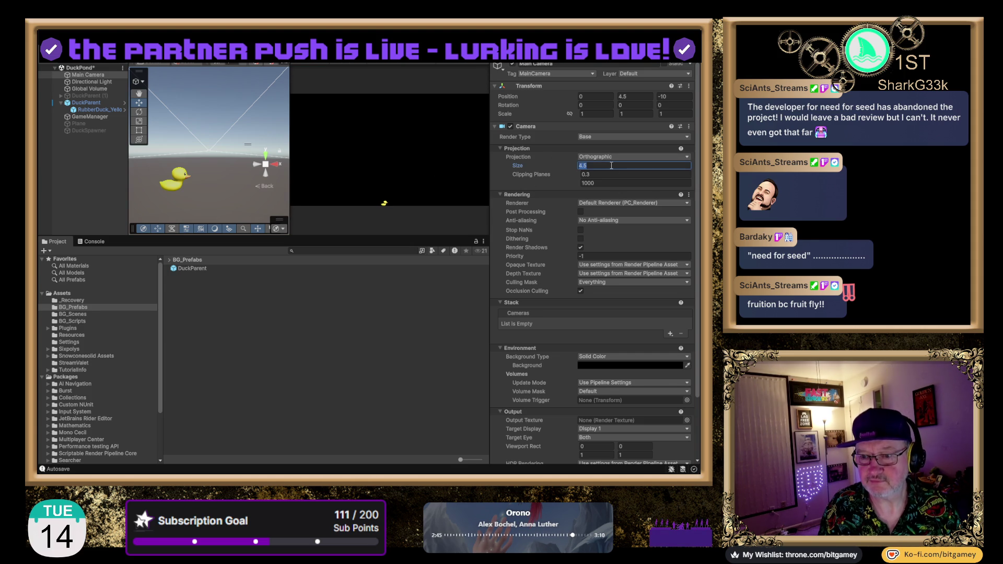
{"action": "key", "text": "BackSpace"}
{"action": "type", "text": "4"}
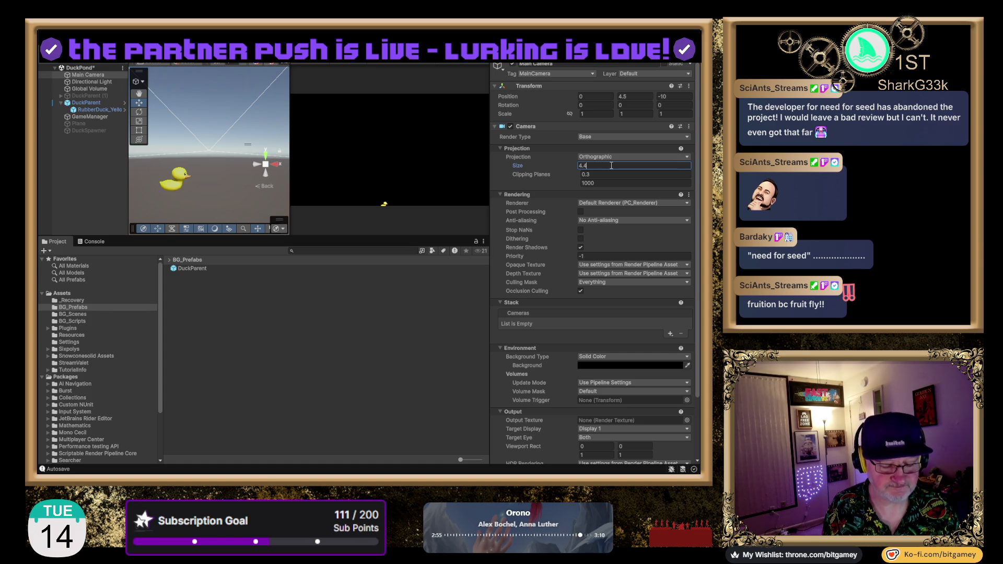
{"action": "double_click", "coordinate": [611, 166]}
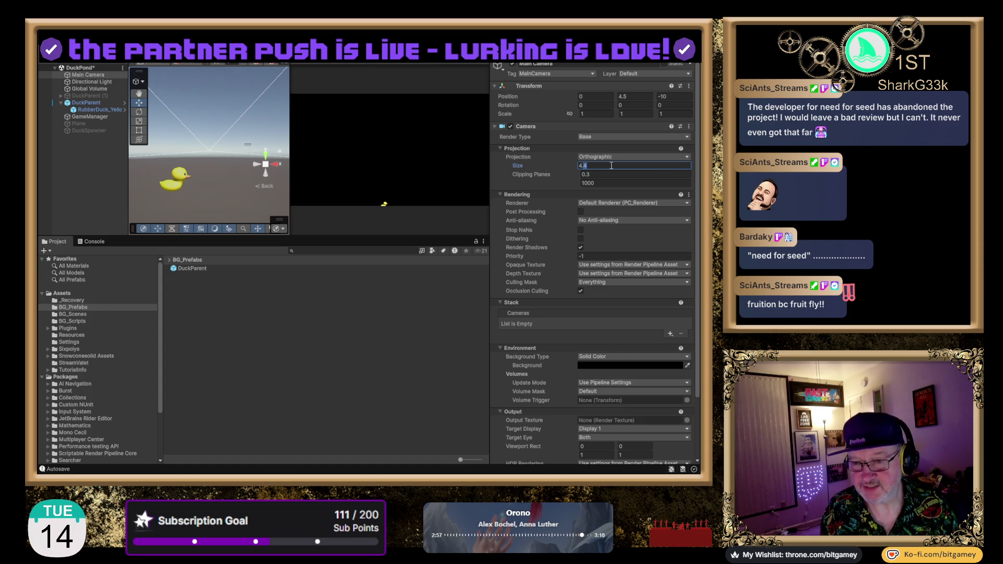
{"action": "type", "text": "4."}
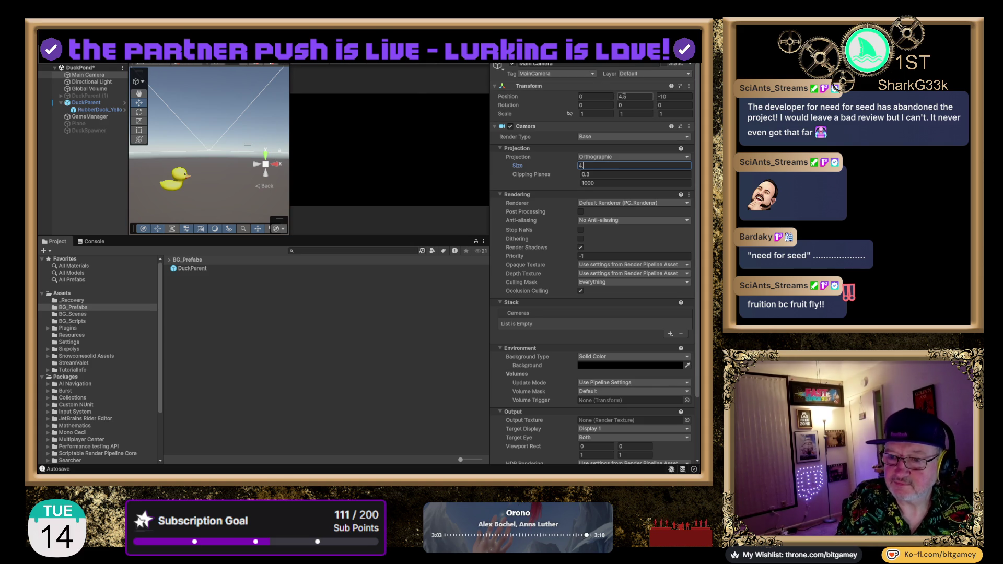
{"action": "left_click_drag", "start_coordinate": [615, 96], "coordinate": [597, 97]}
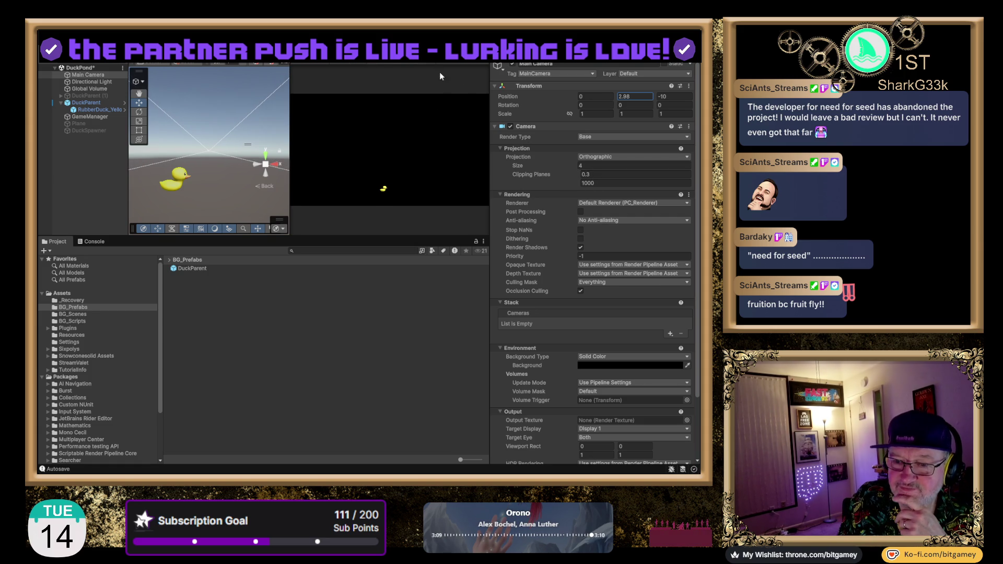
{"action": "key", "text": "ctrl+p"}
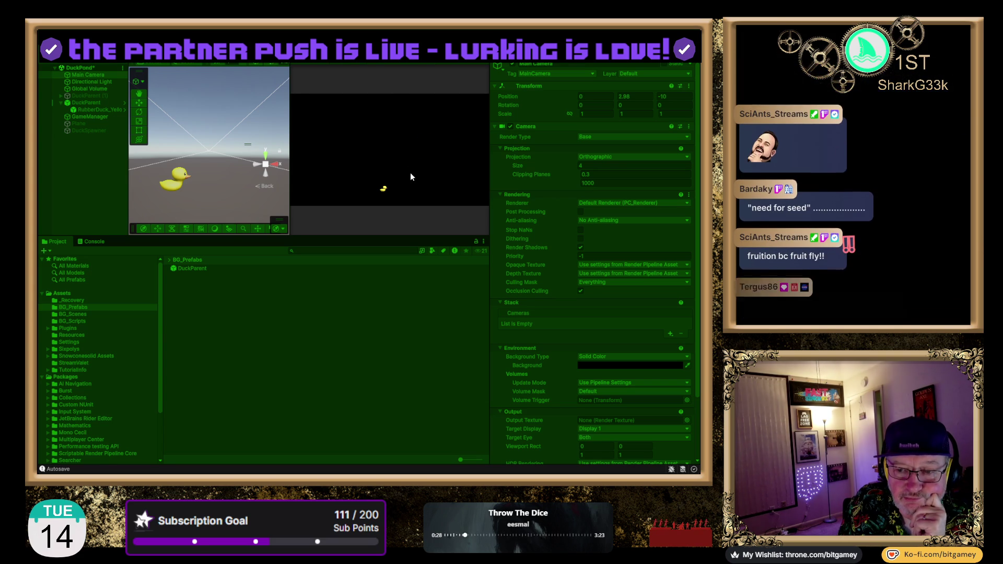
Step: Try a camera size of 4.1 during play, then exit play mode with size back at 4
{"action": "left_click", "coordinate": [370, 54]}
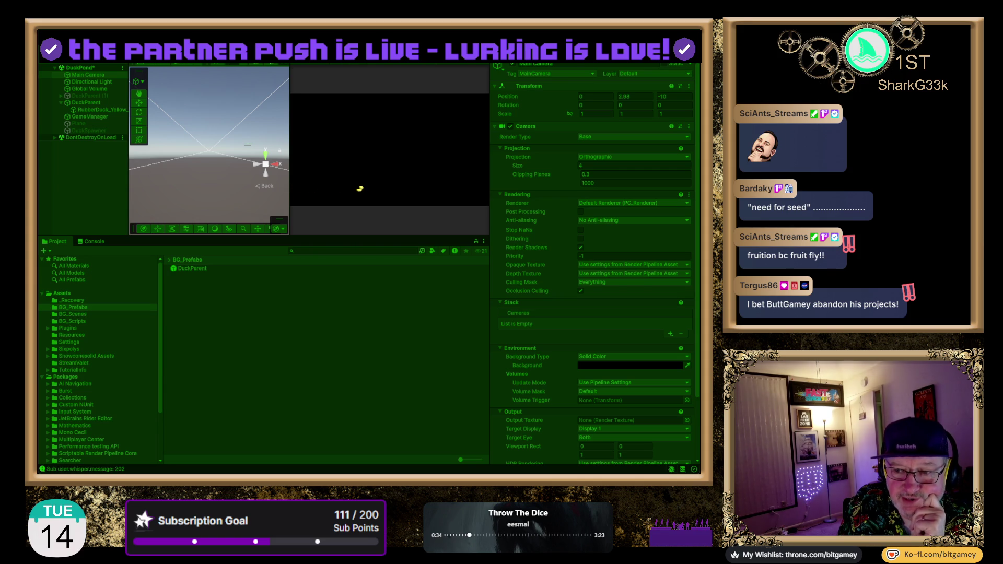
{"action": "left_click", "coordinate": [593, 165]}
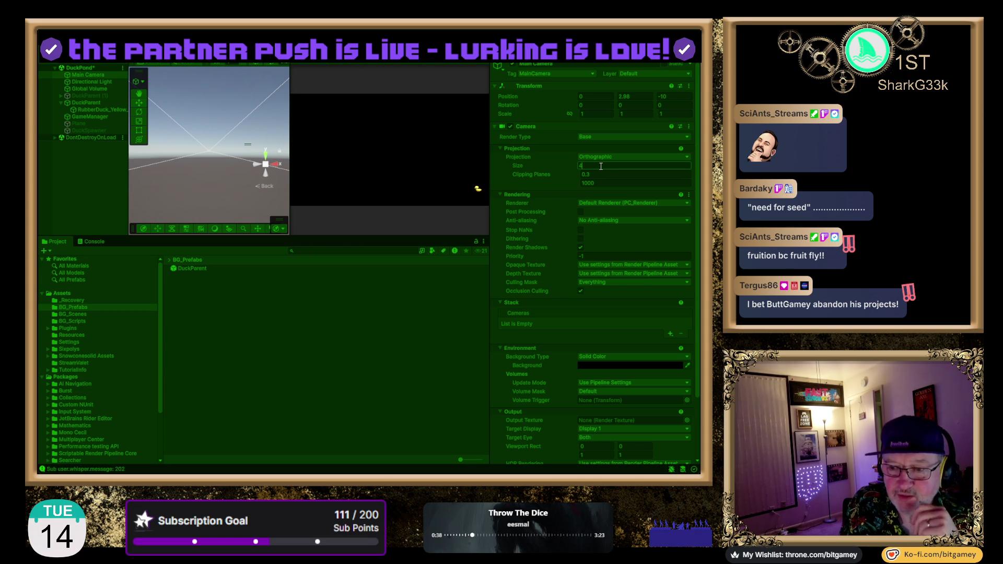
{"action": "type", "text": "4.1"}
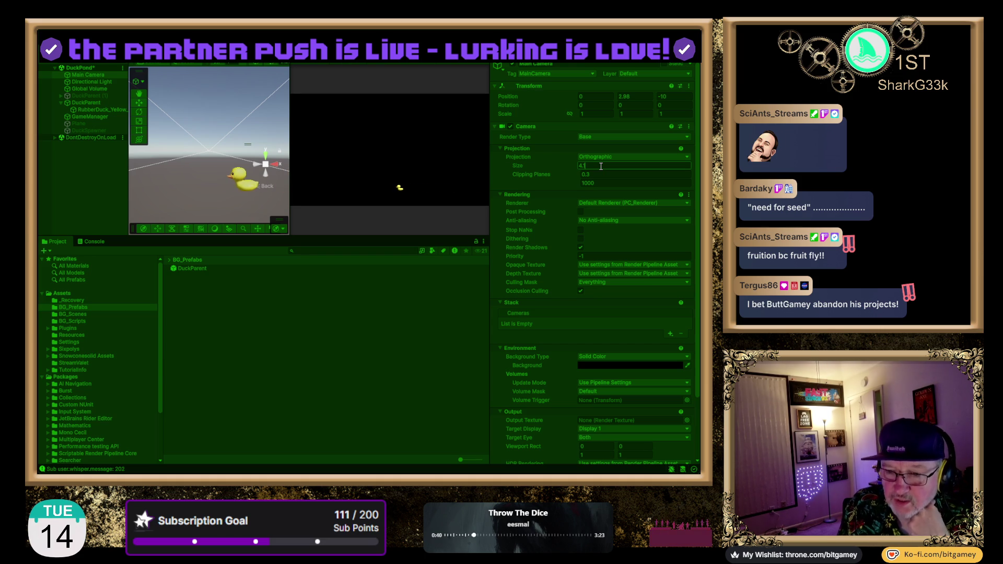
{"action": "key", "text": "Tab"}
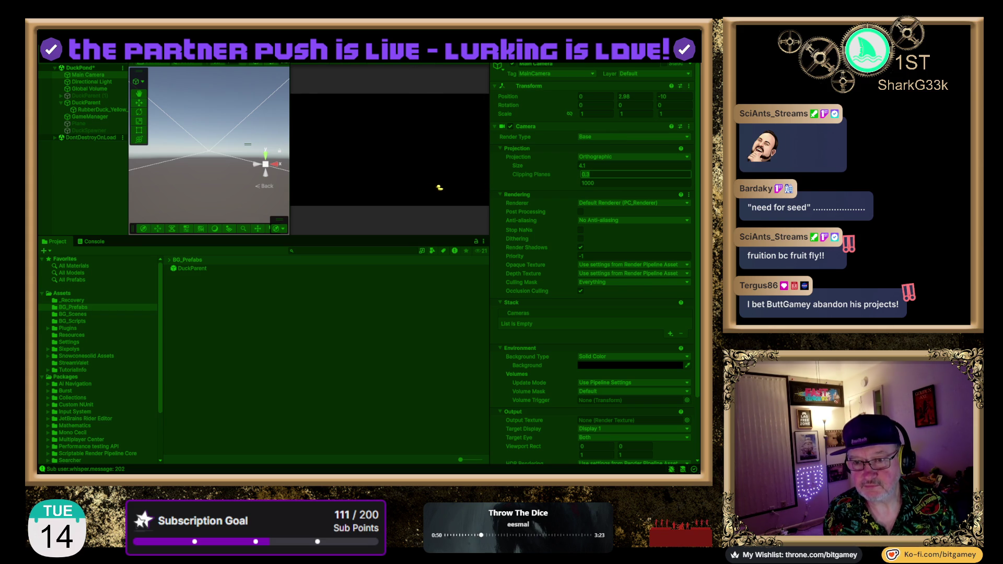
{"action": "key", "text": "ctrl+p"}
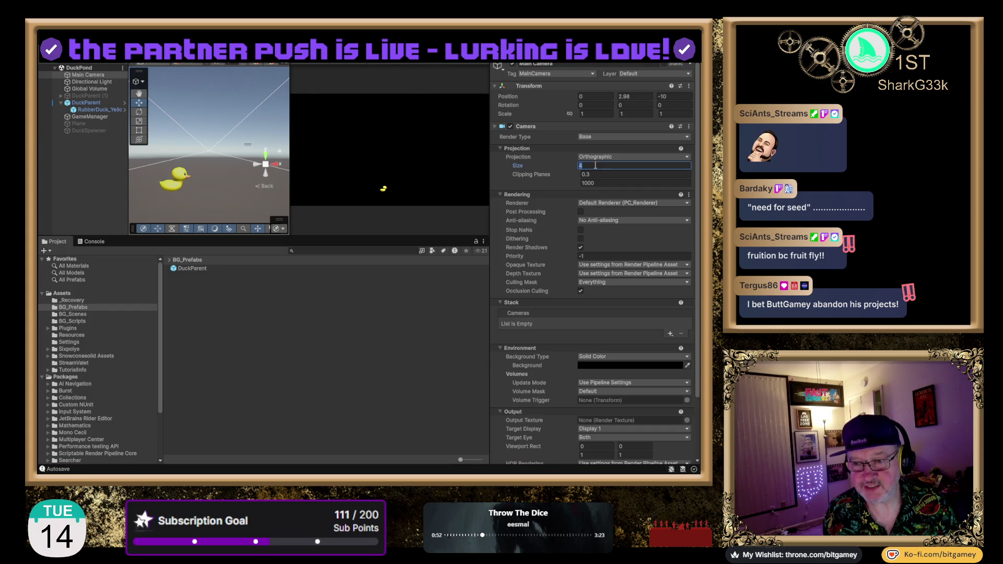
Step: Set the main camera's Size and Y position to 4.1, widen the game view, and play the game
{"action": "type", "text": "4.1"}
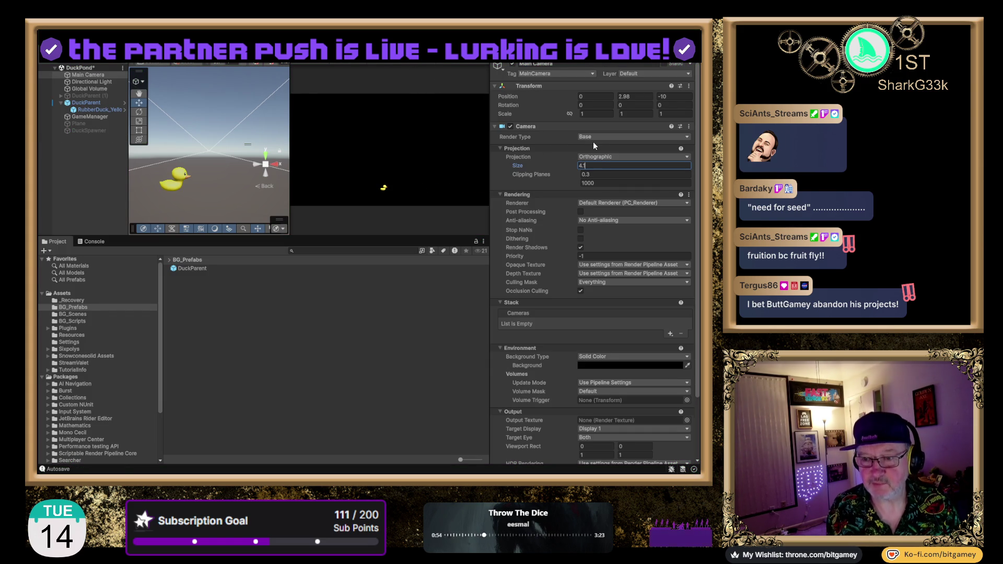
{"action": "key", "text": "Tab"}
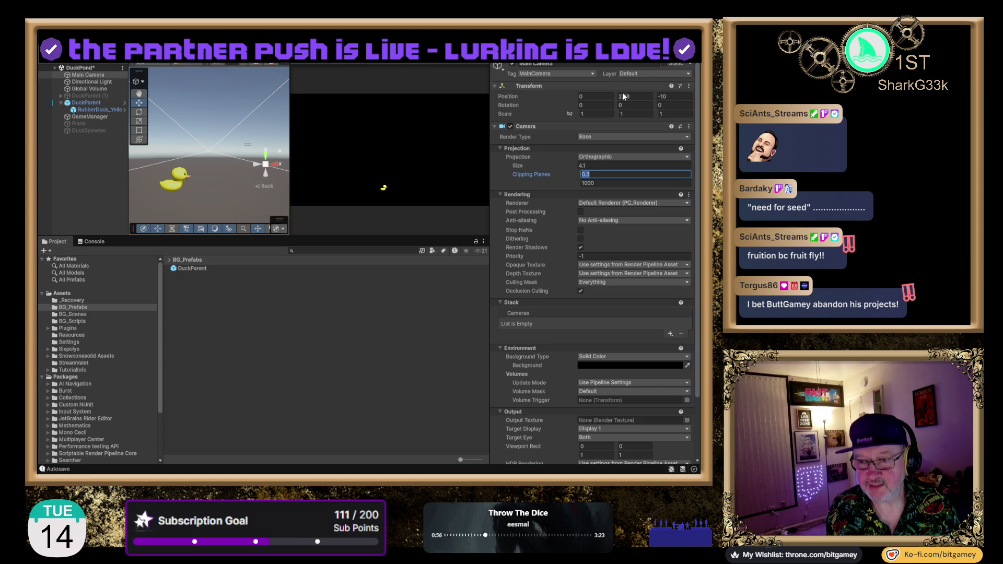
{"action": "left_click", "coordinate": [617, 95]}
{"action": "type", "text": "2"}
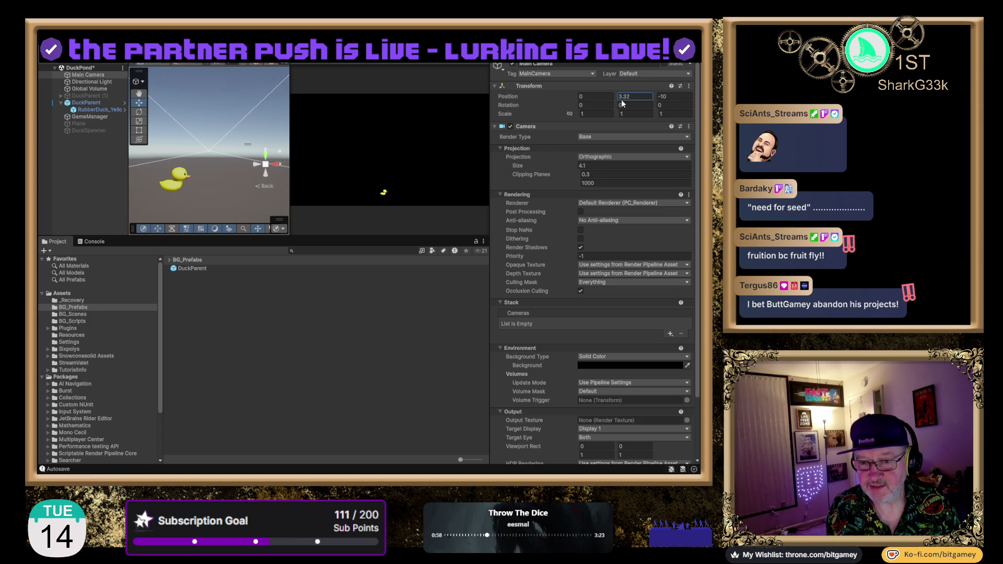
{"action": "type", "text": ".884.01"}
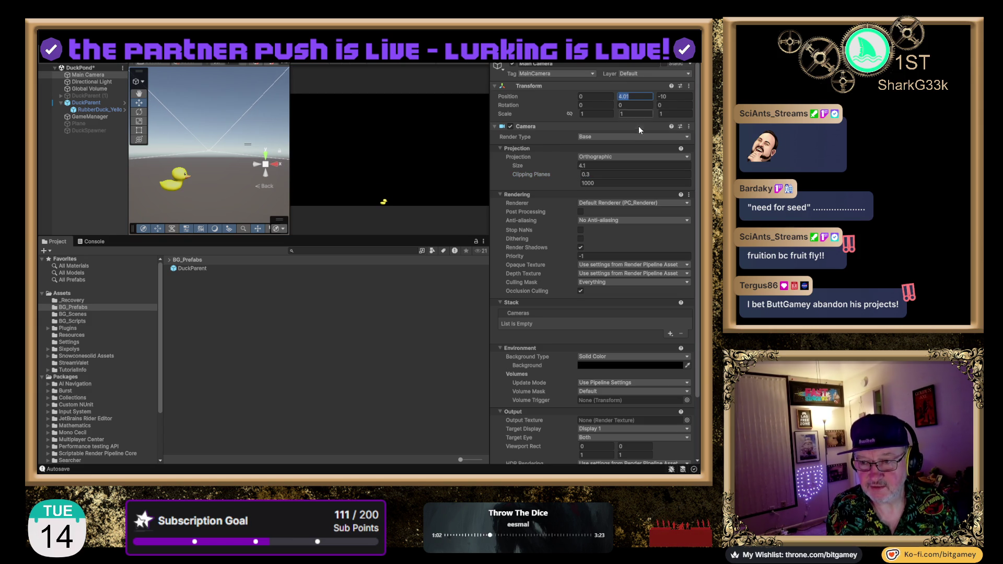
{"action": "key", "text": "BackSpace"}
{"action": "key", "text": "BackSpace"}
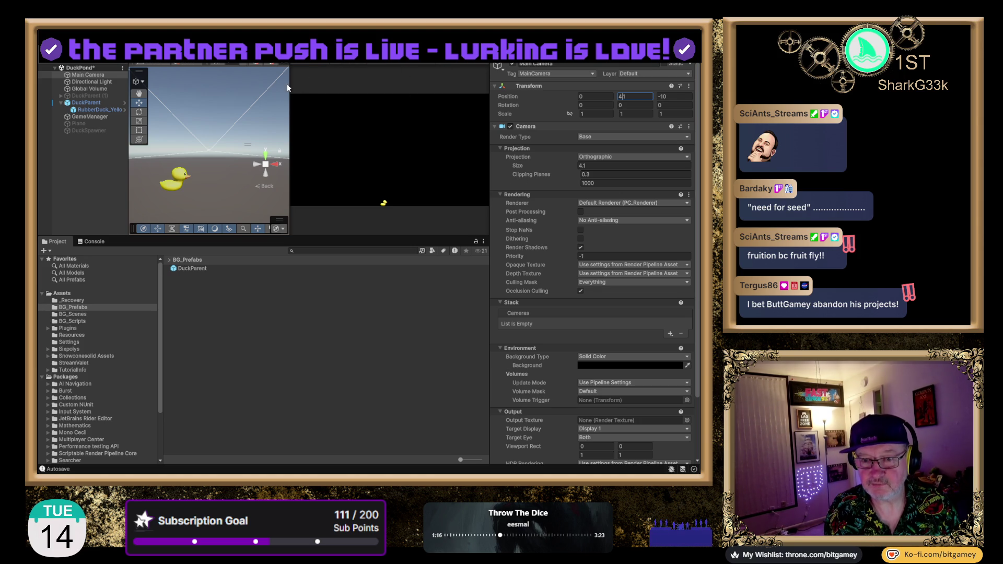
{"action": "mouse_move", "coordinate": [289, 84]}
{"action": "left_mouse_down"}
{"action": "mouse_move", "coordinate": [241, 88]}
{"action": "mouse_move", "coordinate": [252, 89]}
{"action": "left_mouse_up"}
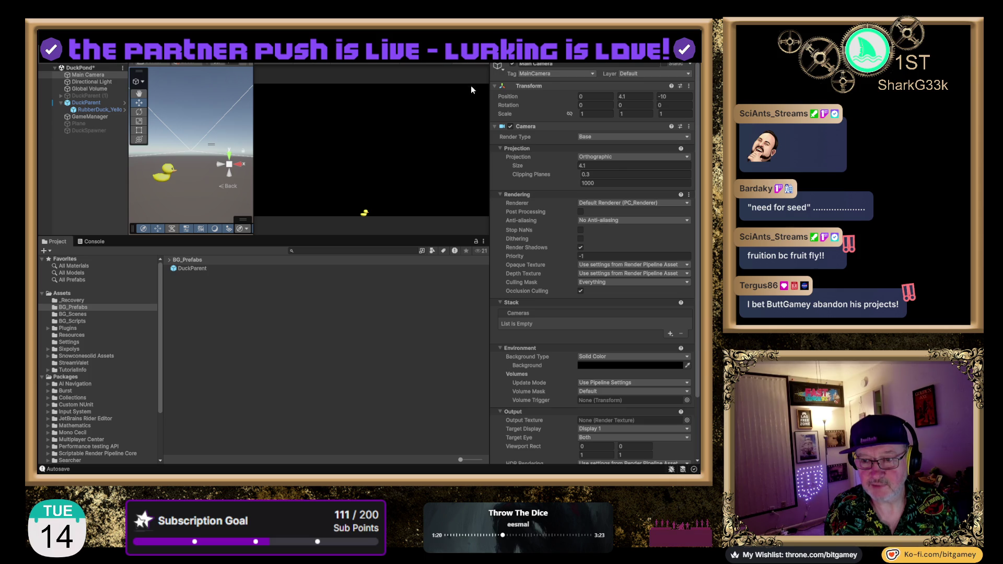
{"action": "key", "text": "ctrl+p"}
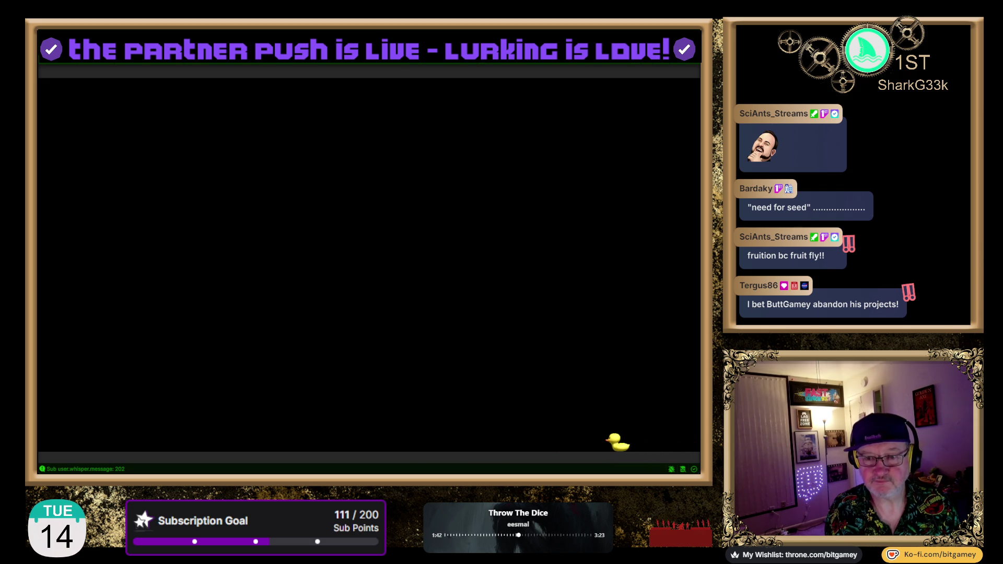
Step: Stop the game and disable the DuckParent object after checking its rubber duck child
{"action": "key", "text": "ctrl+p"}
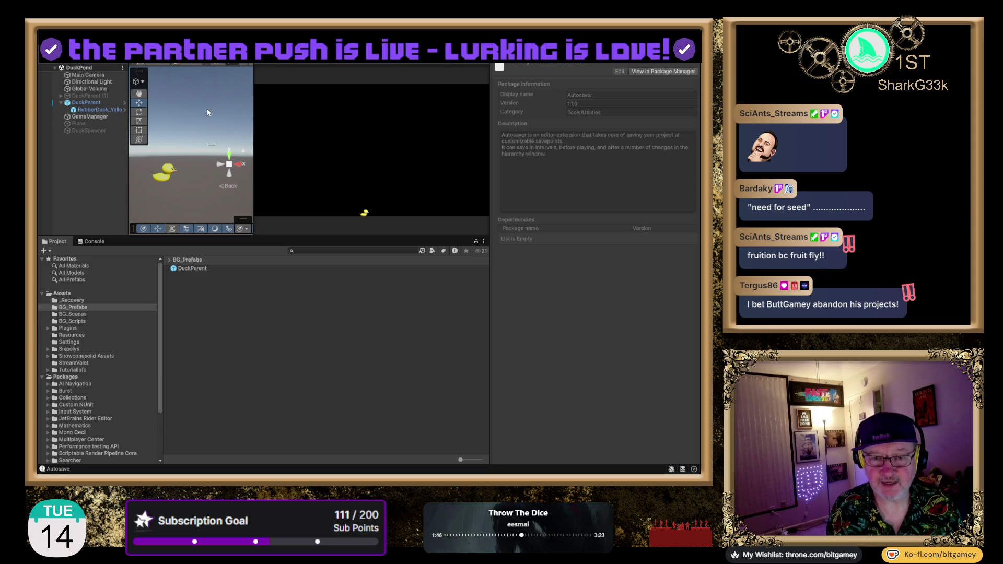
{"action": "left_click", "coordinate": [92, 103]}
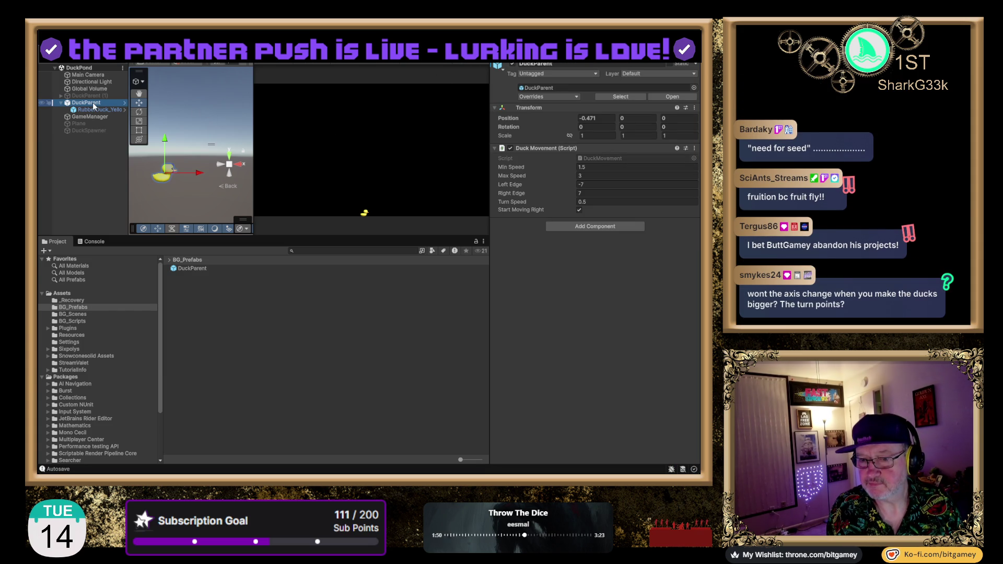
{"action": "left_click", "coordinate": [90, 110]}
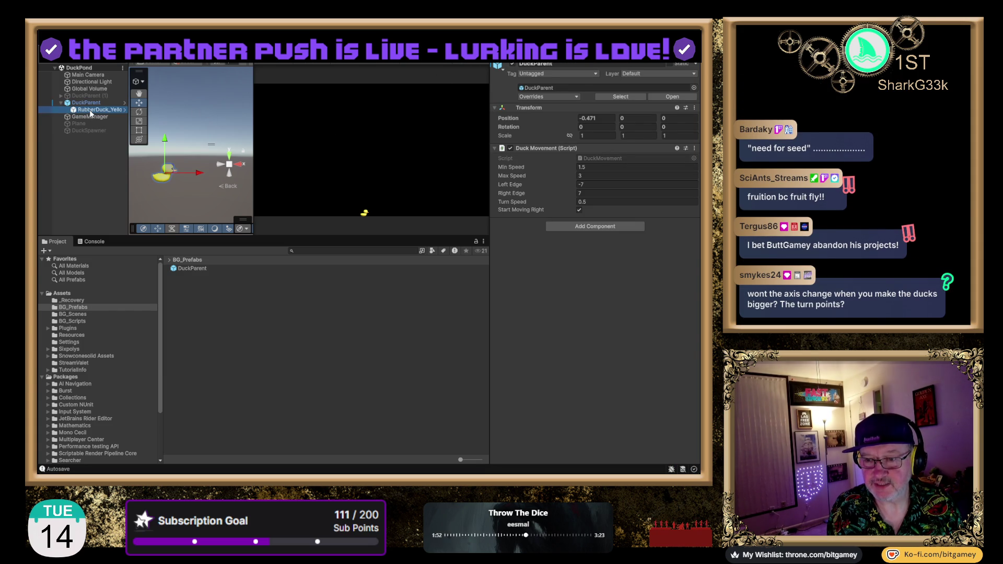
{"action": "left_click", "coordinate": [61, 103]}
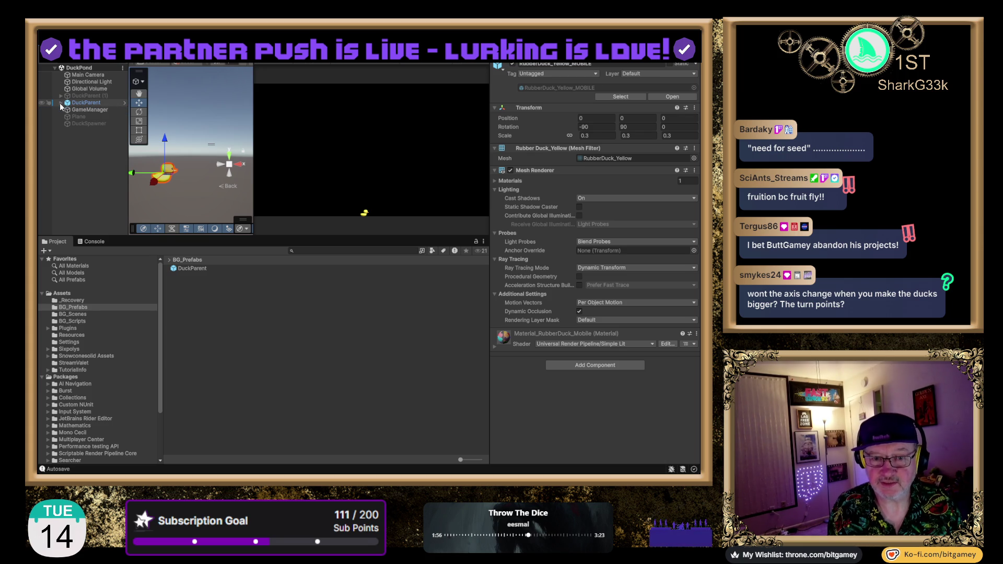
{"action": "left_click", "coordinate": [87, 104]}
{"action": "left_click", "coordinate": [513, 64]}
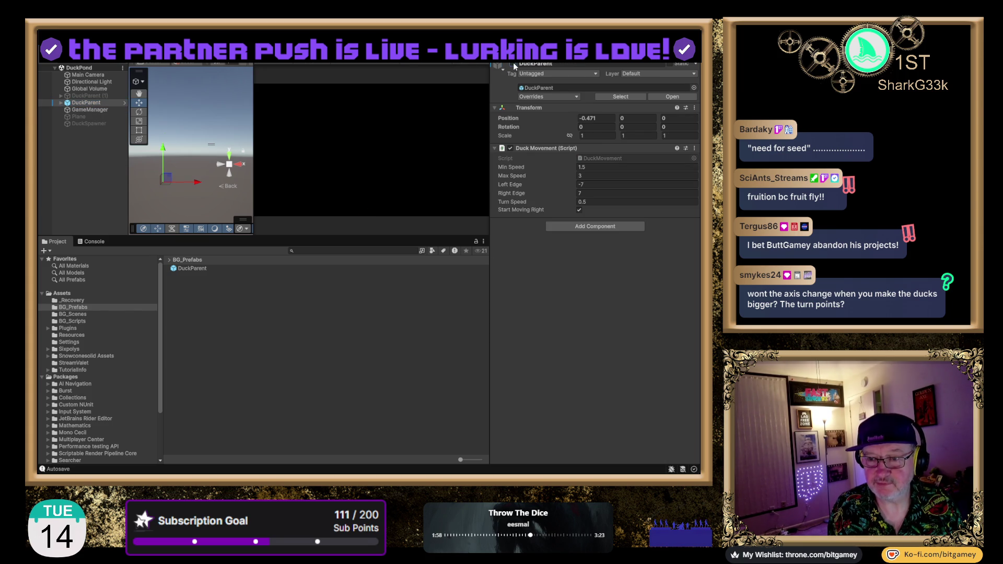
Step: Enable the DuckSpawner object and run the game to test spawning 50 ducks
{"action": "left_click", "coordinate": [102, 124]}
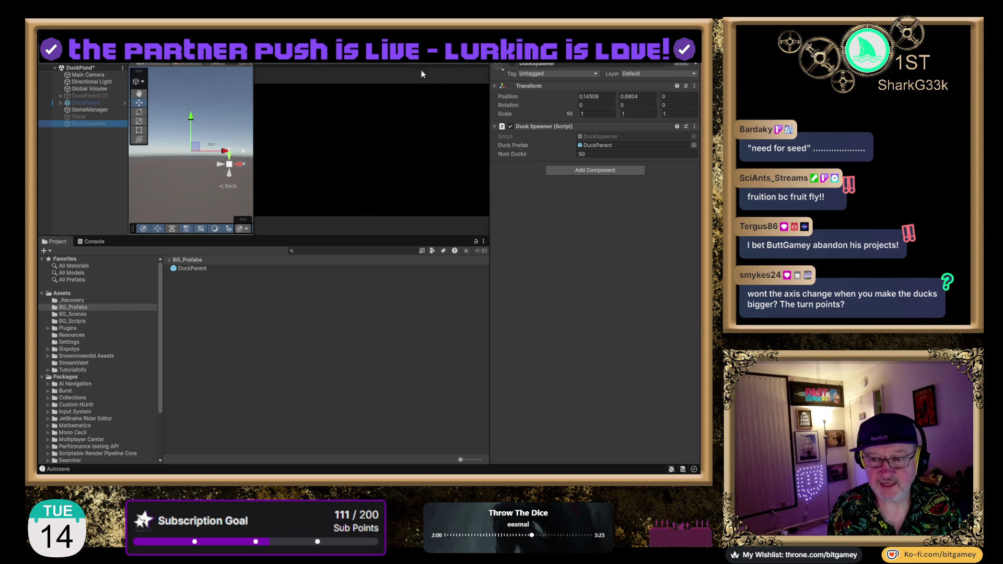
{"action": "left_click", "coordinate": [513, 64]}
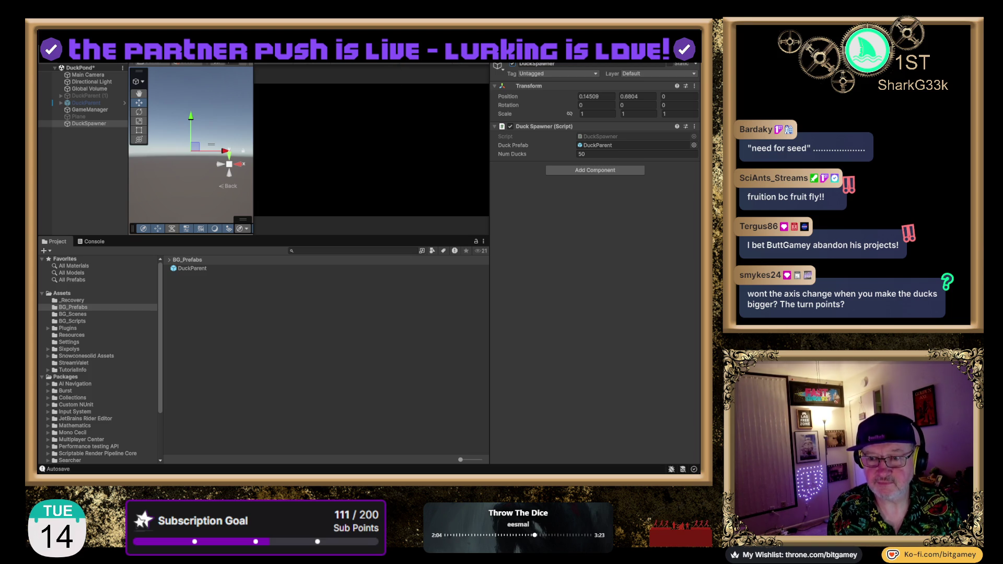
{"action": "key", "text": "ctrl+p"}
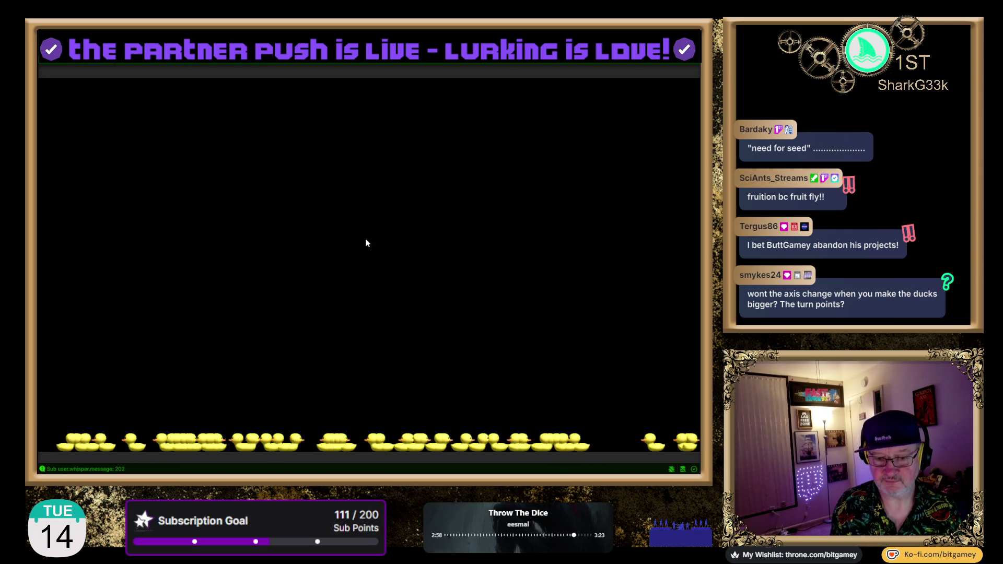
Step: Stop the game after watching the spawned ducks line the bottom of the view
{"action": "key", "text": "ctrl+p"}
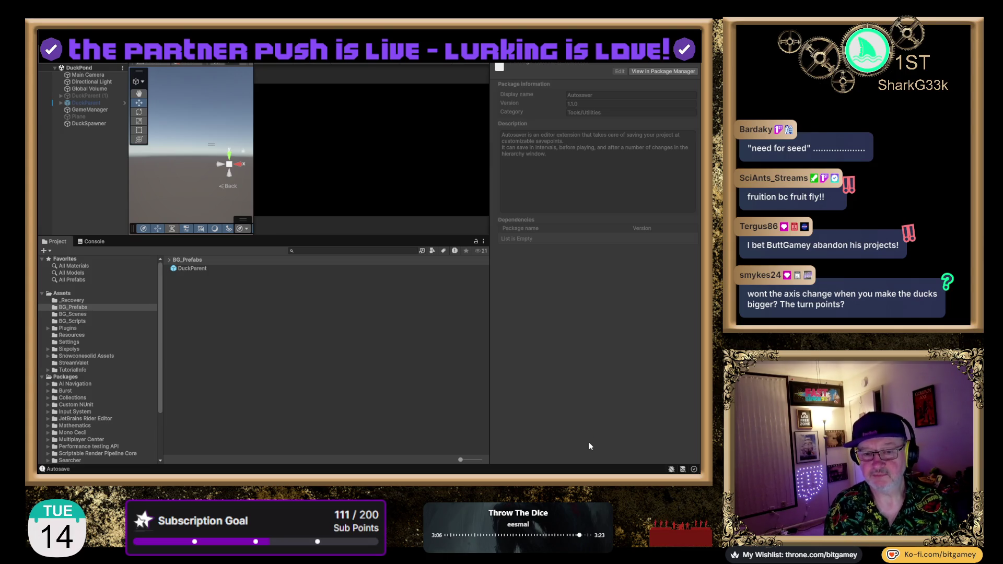
Step: Click in the editor window while it reloads after leaving play mode
{"action": "left_click", "coordinate": [488, 330]}
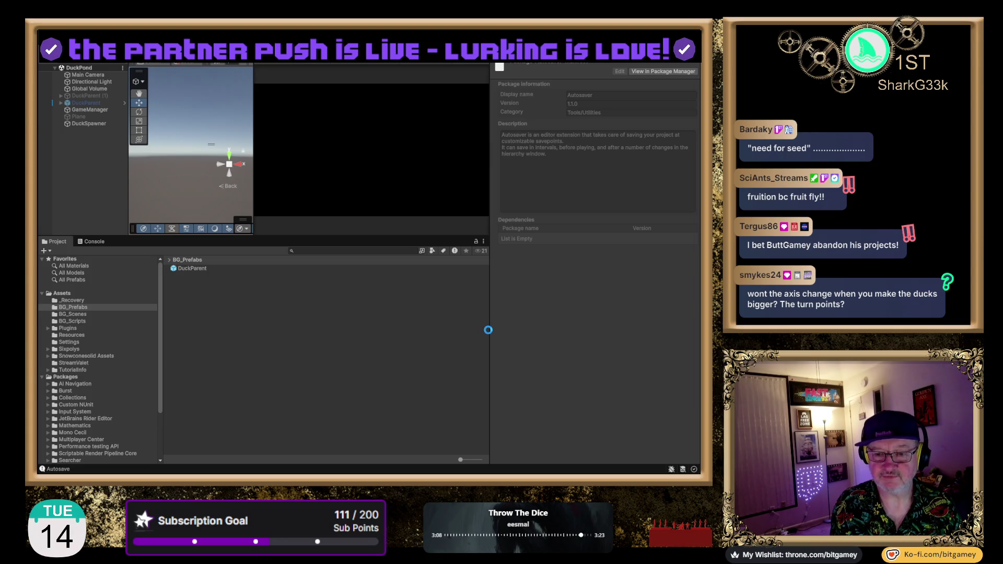